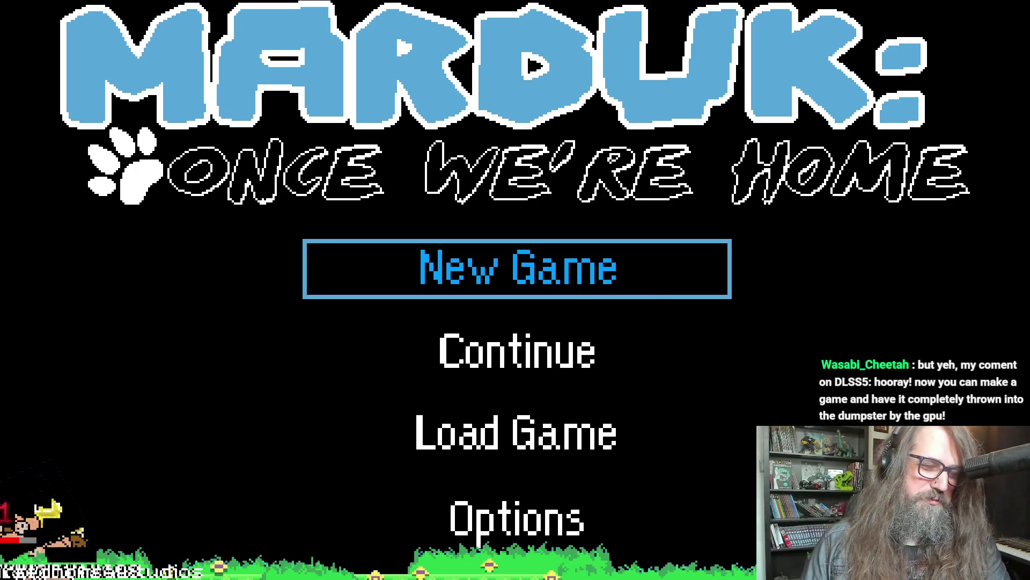
Continue the saved game from the title menu and play into the cave chamber.
key("Down")
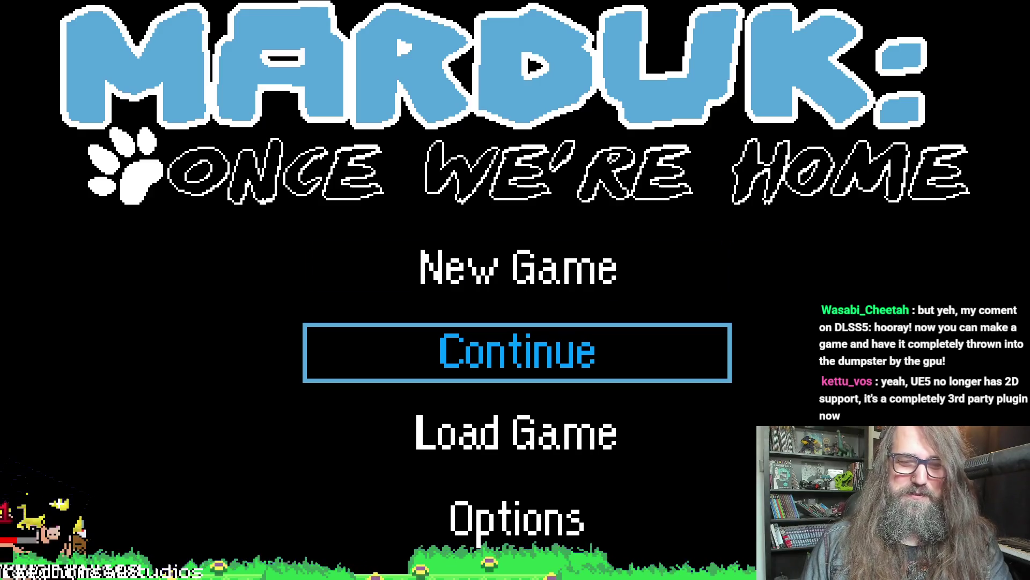
key("Return")
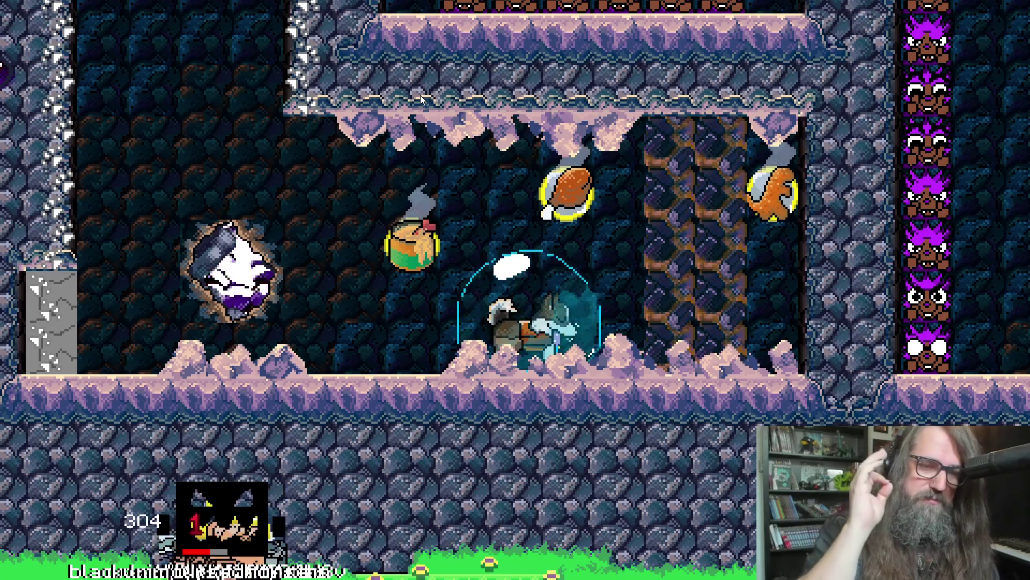
Take the game out of fullscreen with F11 so the GameMaker editor shows.
key("F11")
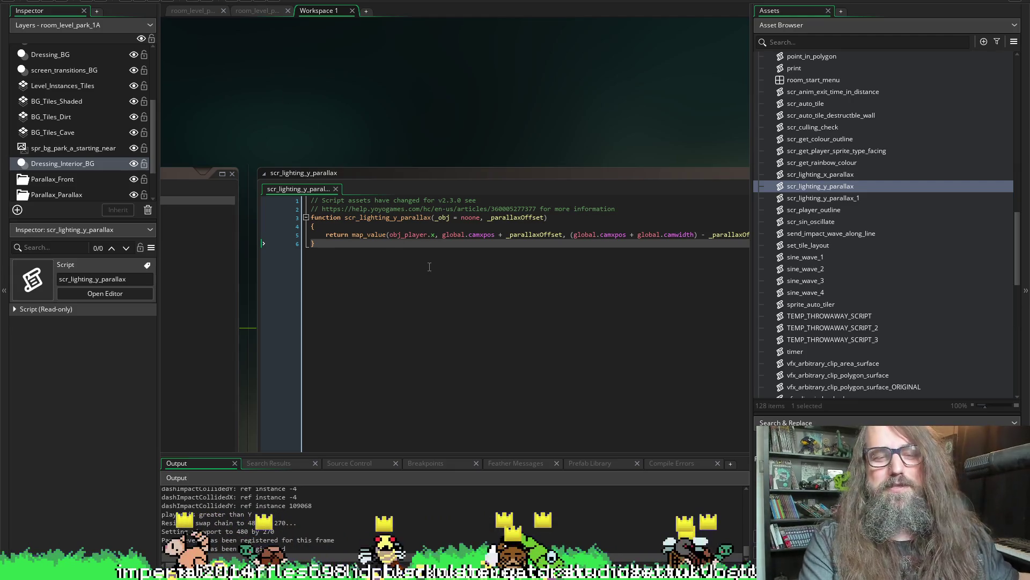
scroll(337, 94, "down", 3)
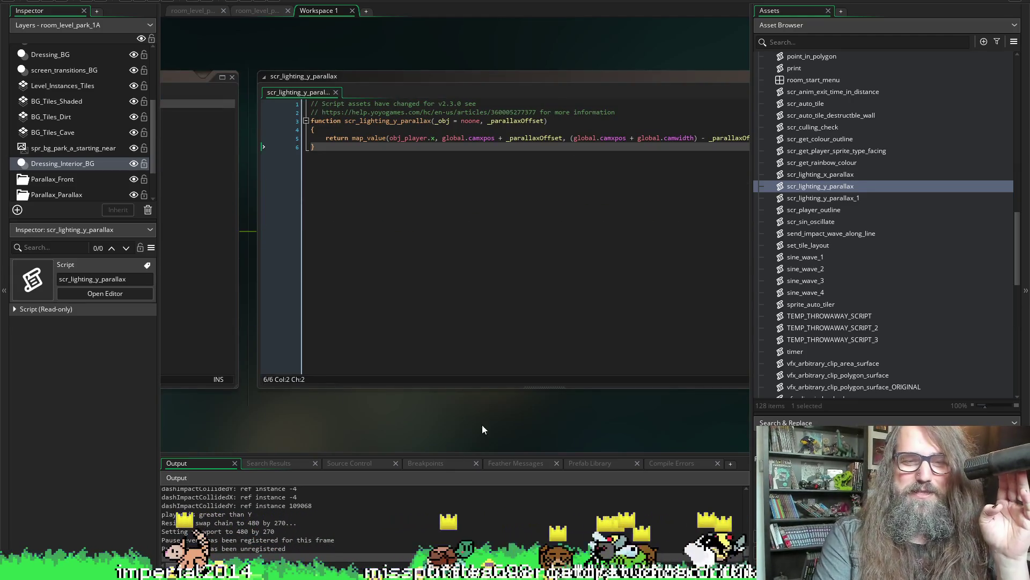
scroll(537, 427, "right", 3)
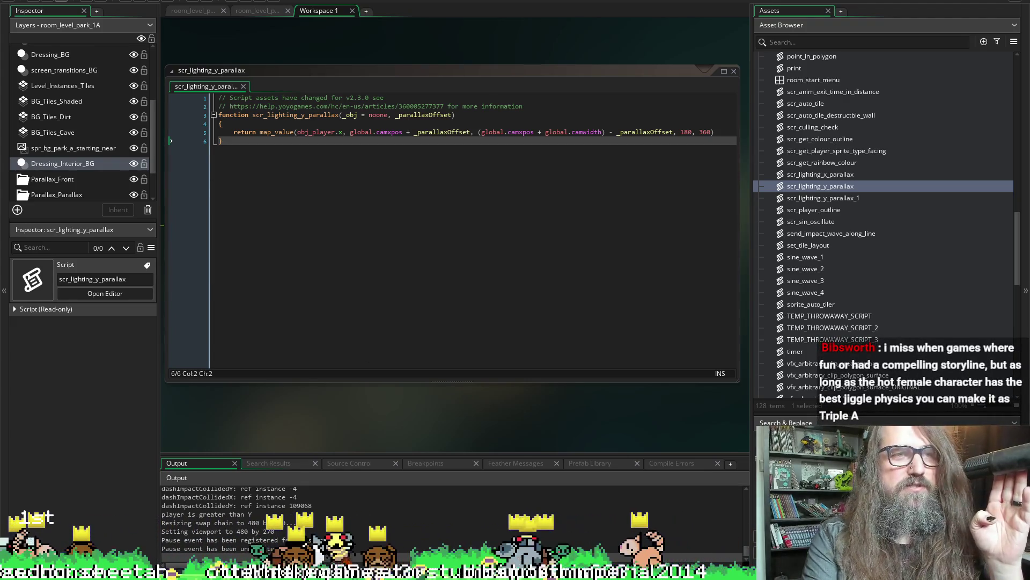
left_click_drag(436, 411, 423, 416)
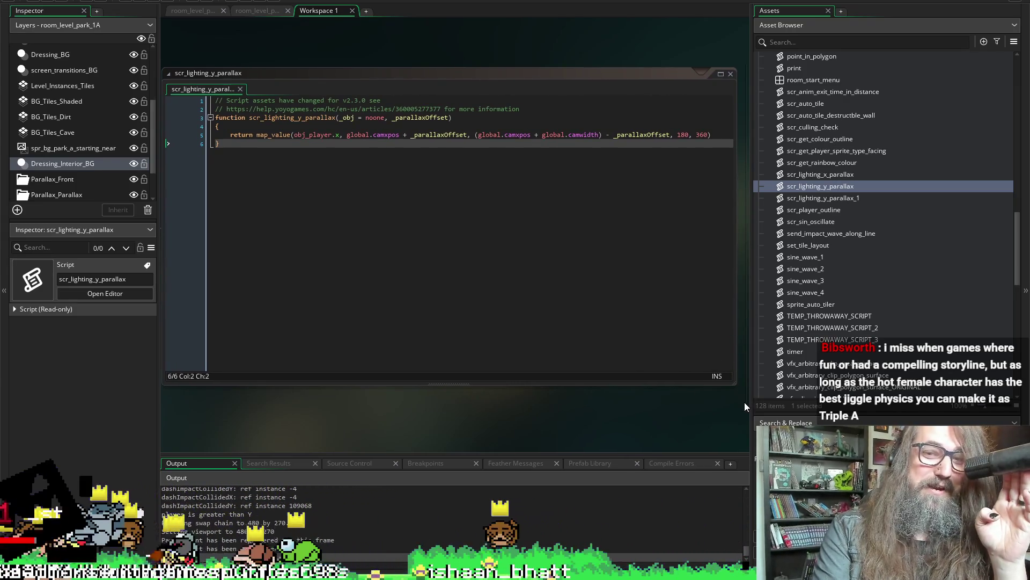
left_click_drag(748, 404, 790, 404)
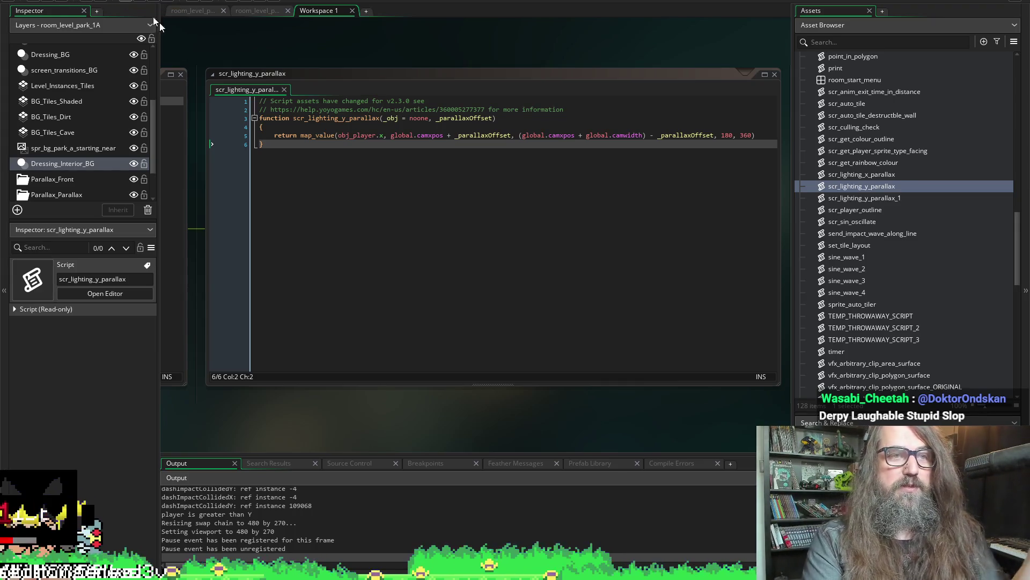
Re-center the script code, then jump to the cave wall object's Step event.
mouse_move(278, 412)
left_mouse_down()
mouse_move(336, 411)
mouse_move(302, 411)
mouse_move(293, 395)
mouse_move(309, 396)
left_mouse_up()
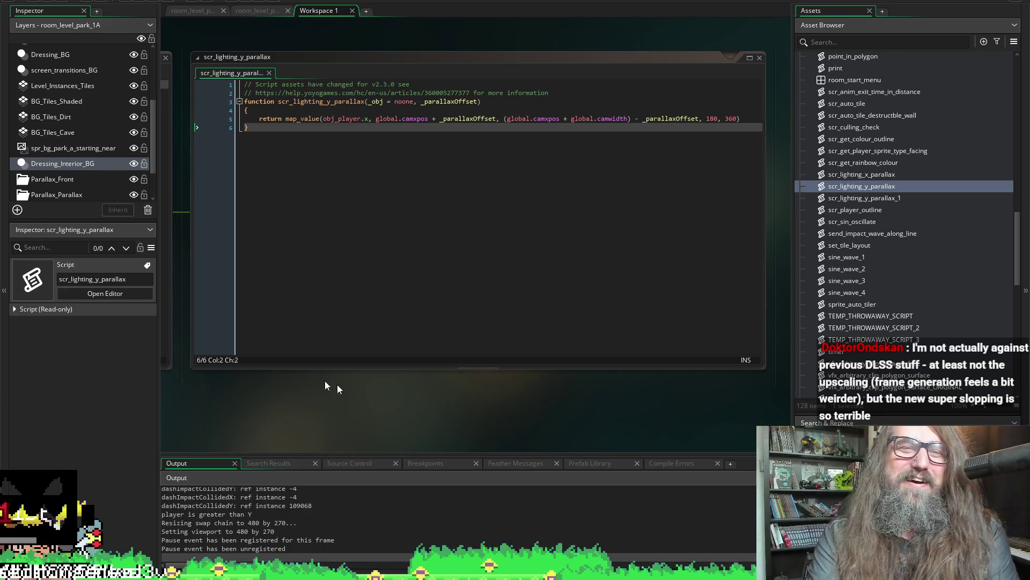
key("alt+Left")
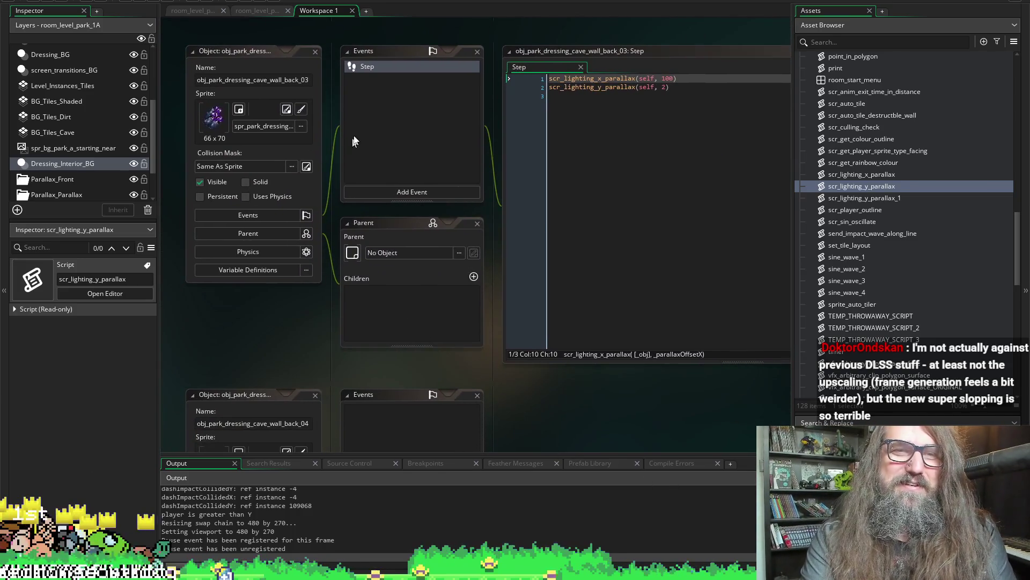
Compare scr_lighting_y_parallax with the cave wall Step event, then settle back in the Step code.
key("alt+Right")
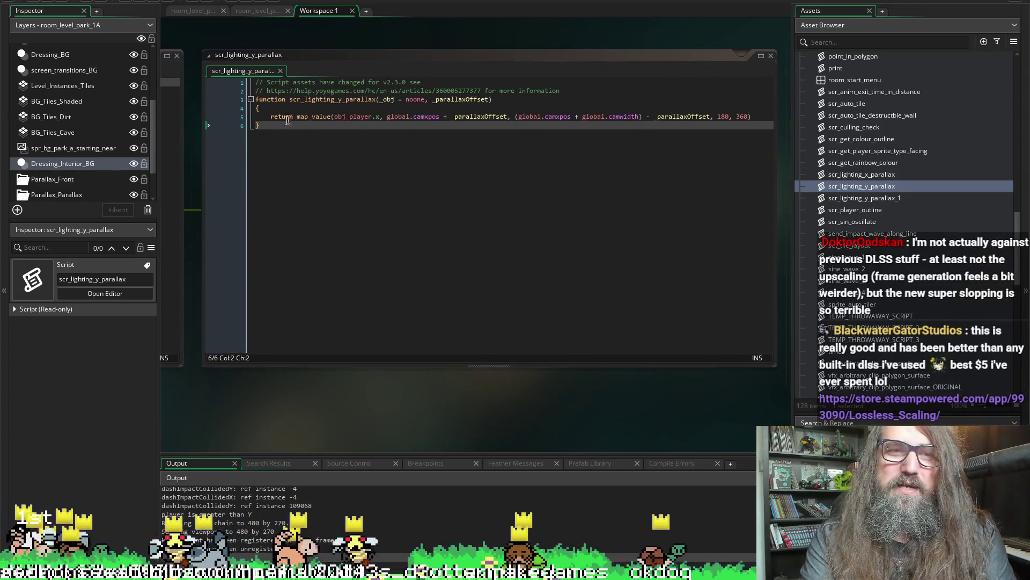
mouse_move(300, 115)
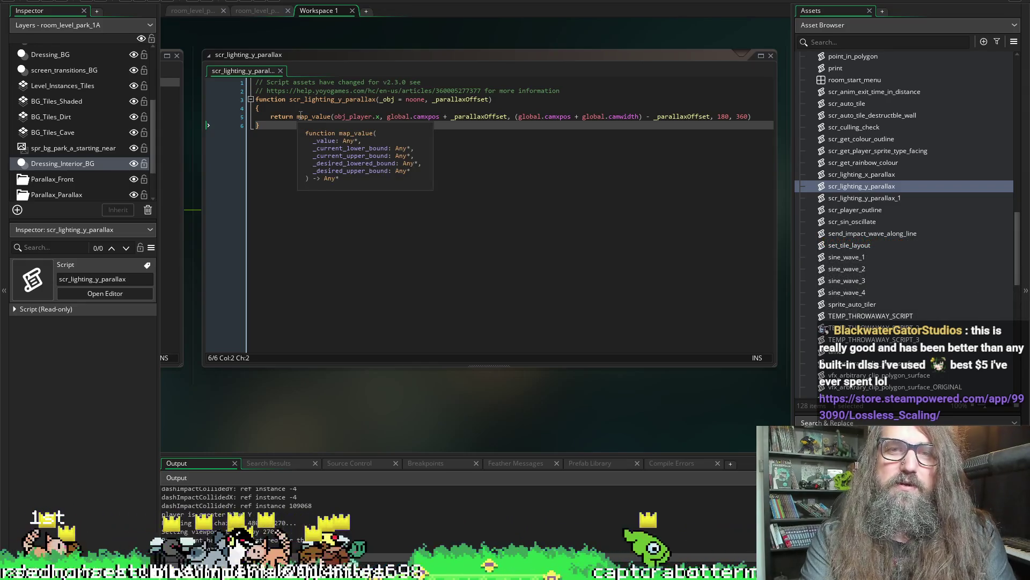
key("alt+Left")
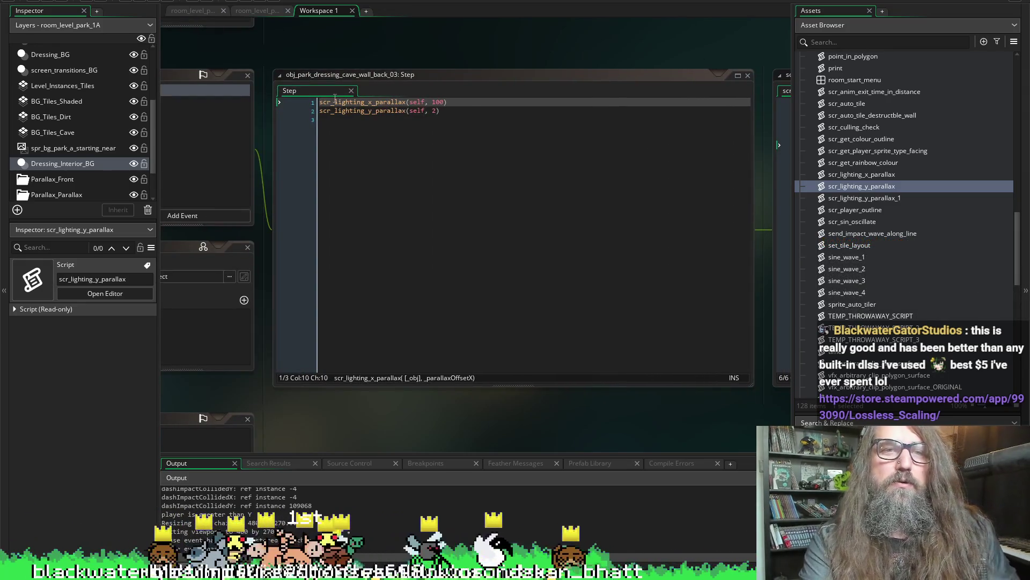
key("alt+Left")
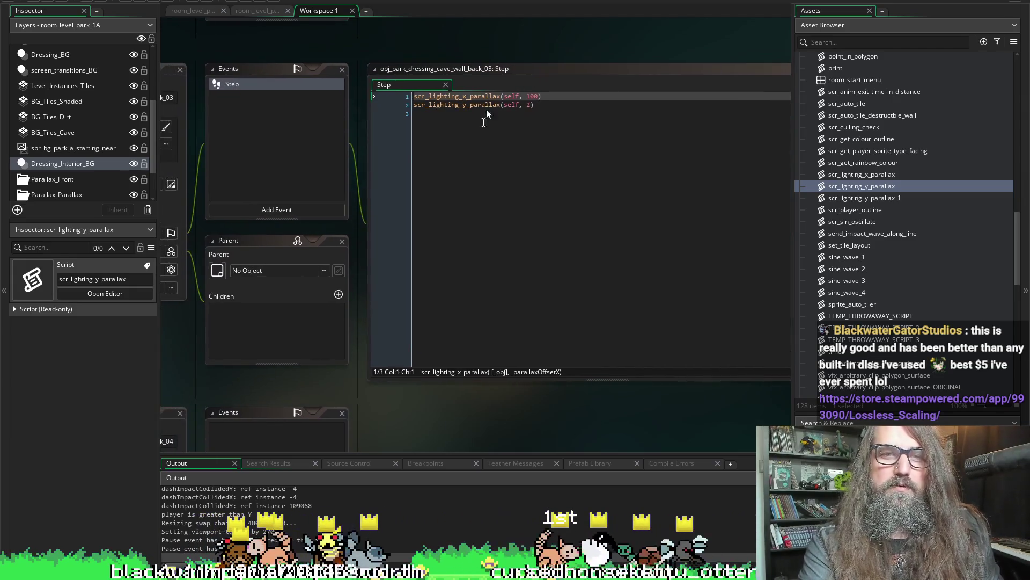
scroll(427, 64, "up", 3)
scroll(418, 85, "down", 3)
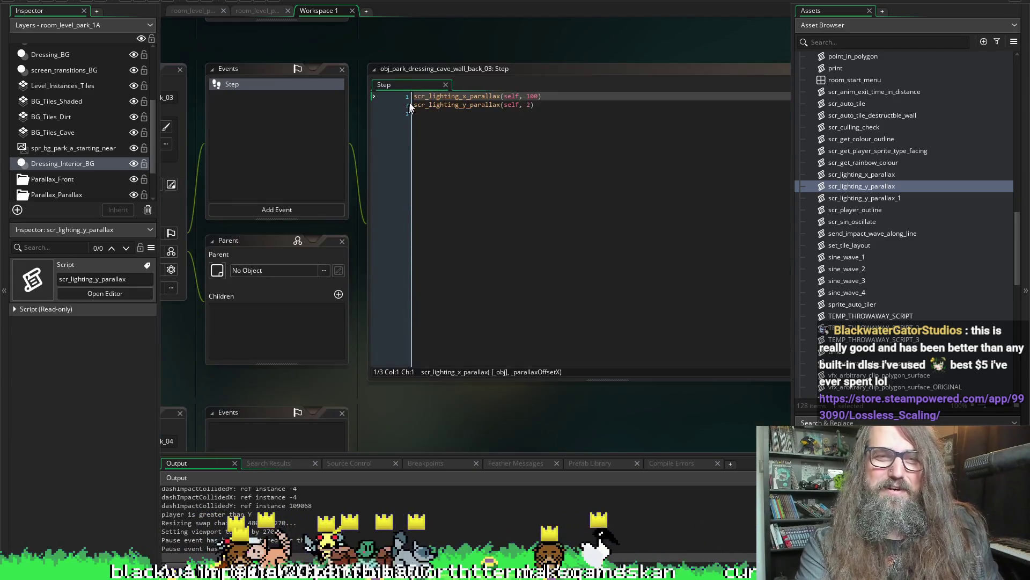
left_click(418, 97)
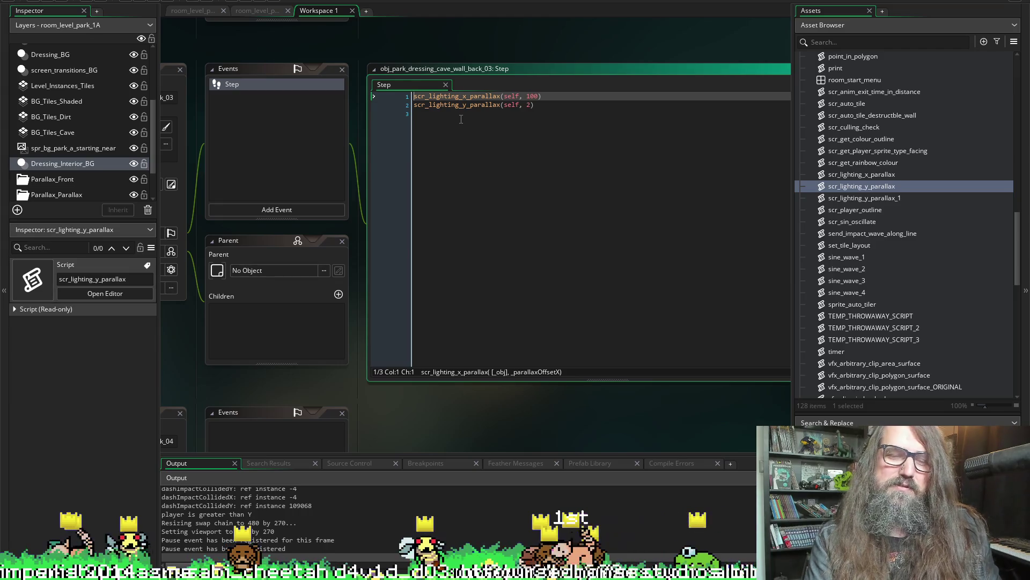
Make the Step code assign x and y directly from the parallax scripts, save, and run.
type("sx +")
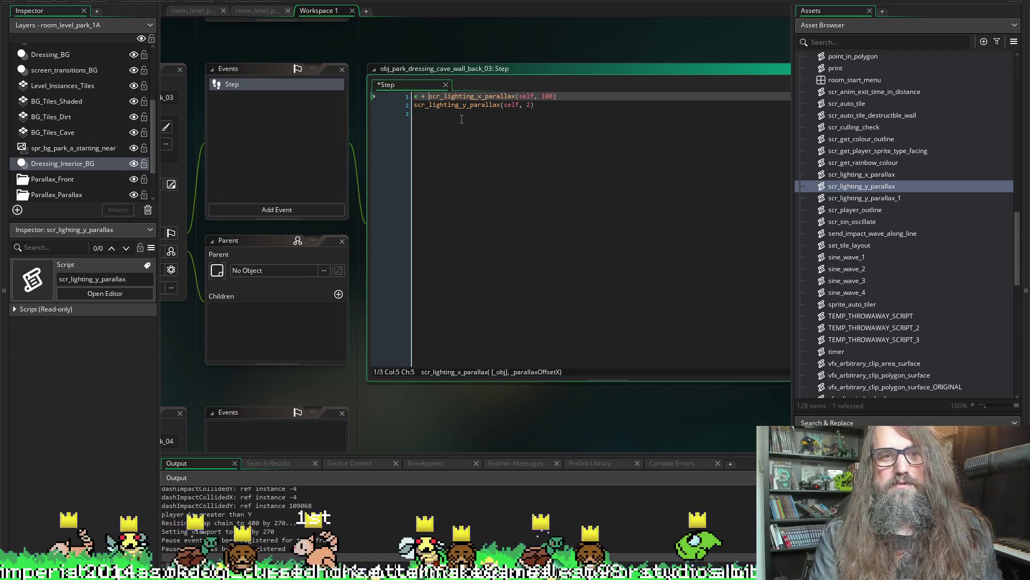
key("Down")
key("Home")
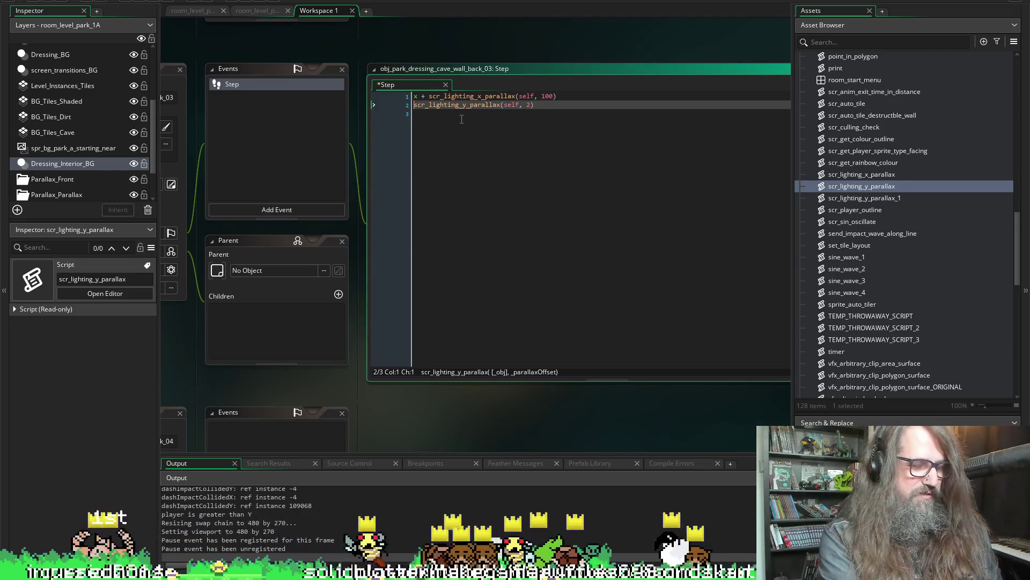
type("y ")
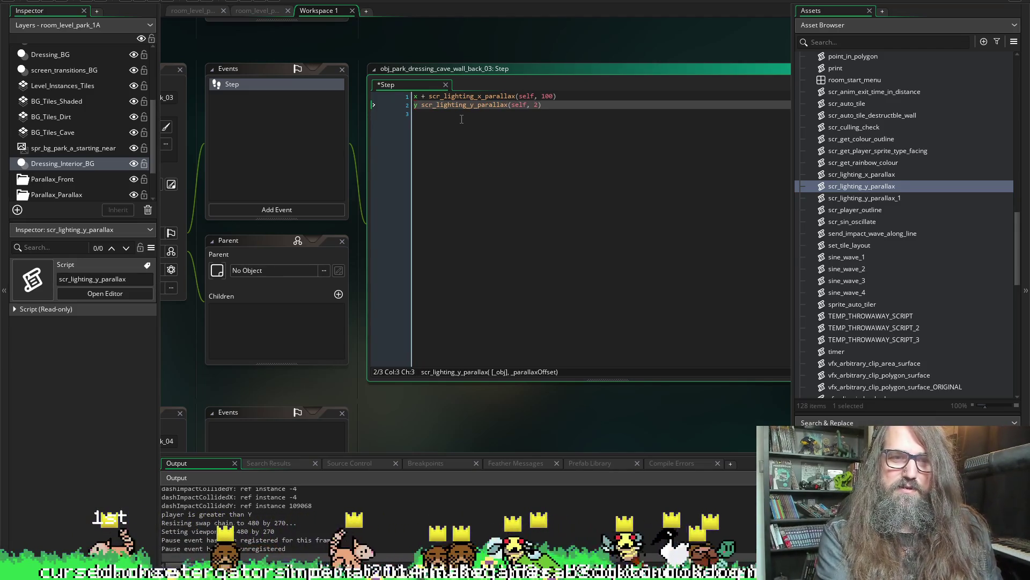
type("+=")
key("Up")
key("Left")
key("Left")
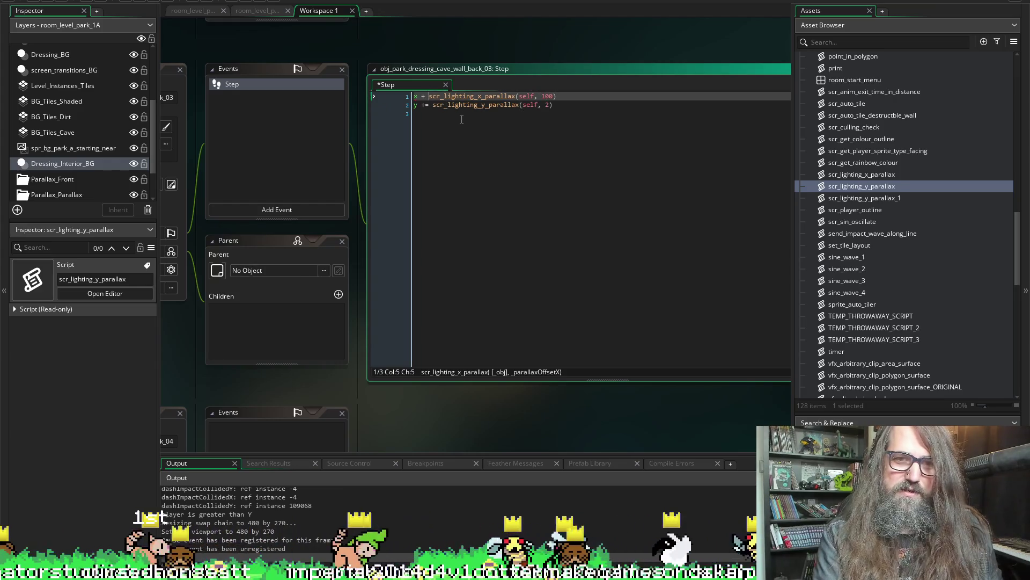
key("BackSpace")
key("Down")
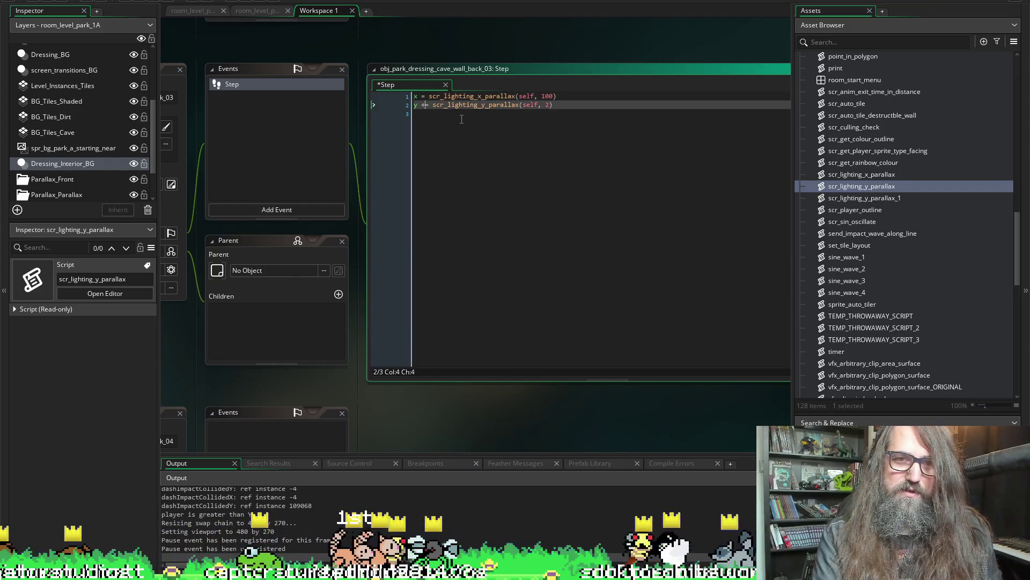
key("BackSpace")
key("ctrl+s")
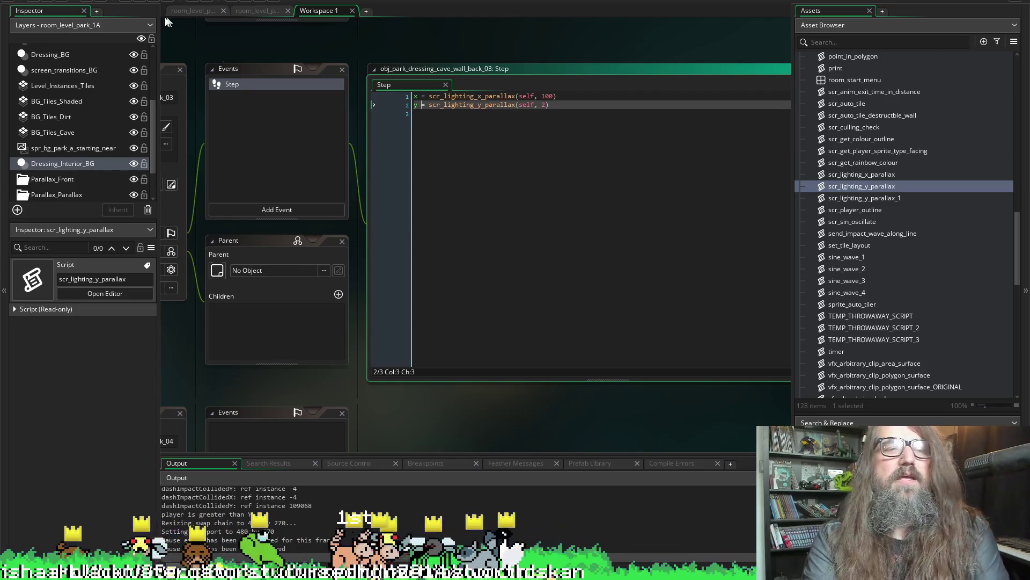
left_click(138, 2)
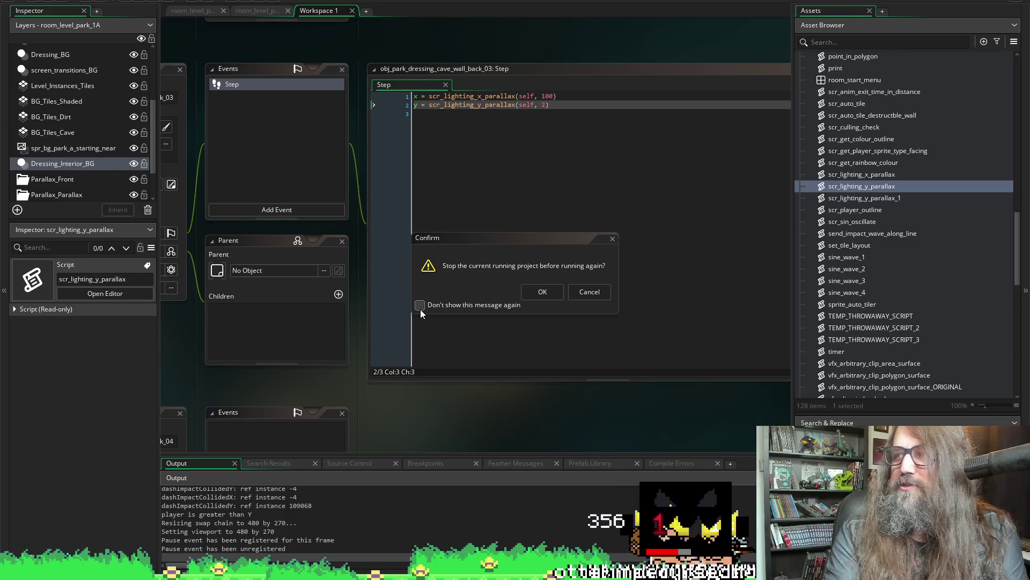
Confirm stopping the current run so the project rebuilds and relaunches to the title menu.
left_click(543, 292)
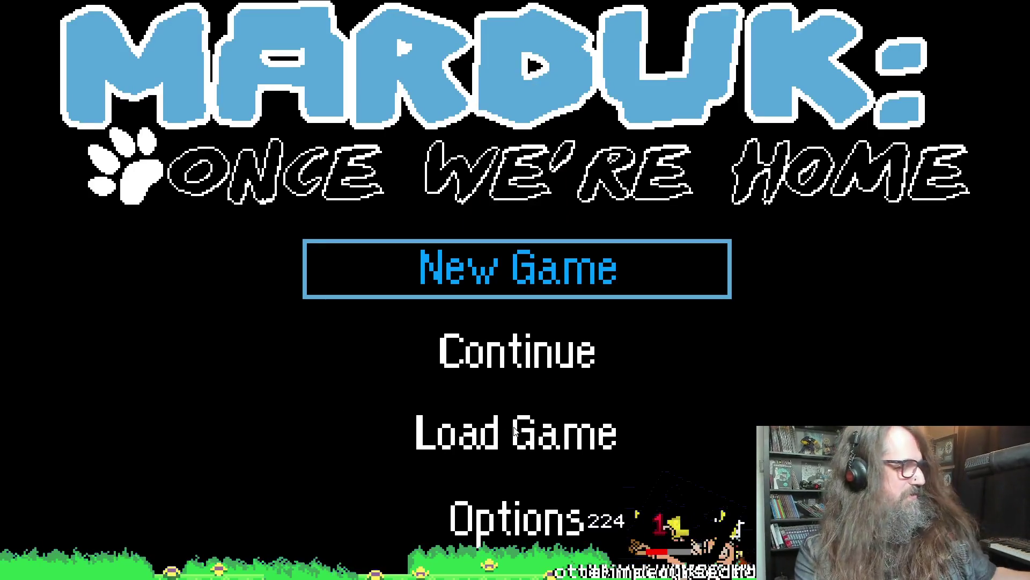
Continue the saved game in the relaunched build and drag the Lossless Scaling store page over it.
key("Down")
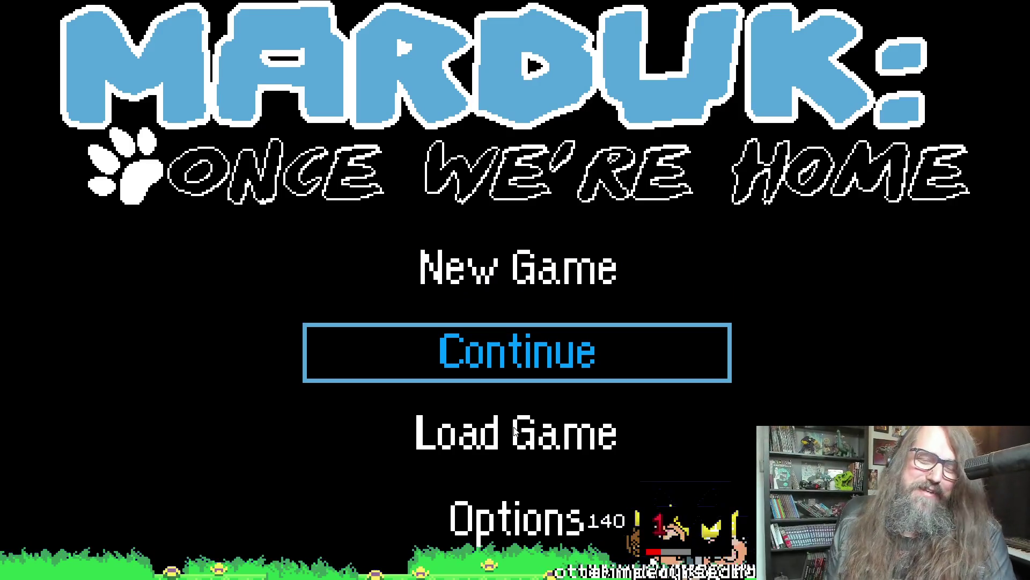
key("Return")
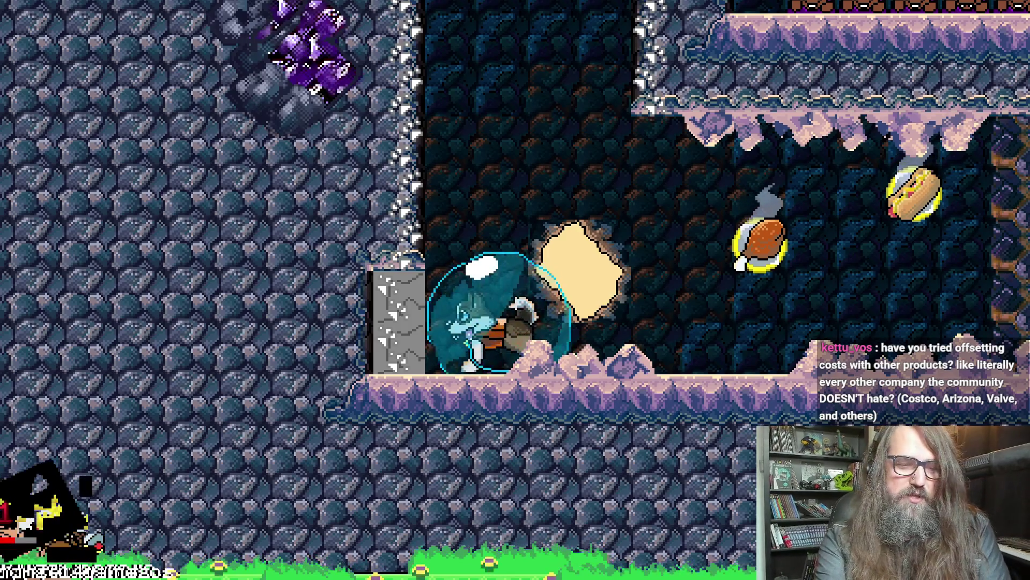
mouse_move(483, 226)
left_mouse_down()
mouse_move(460, 217)
mouse_move(524, 199)
mouse_move(409, 104)
mouse_move(329, 22)
mouse_move(327, 1)
left_mouse_up()
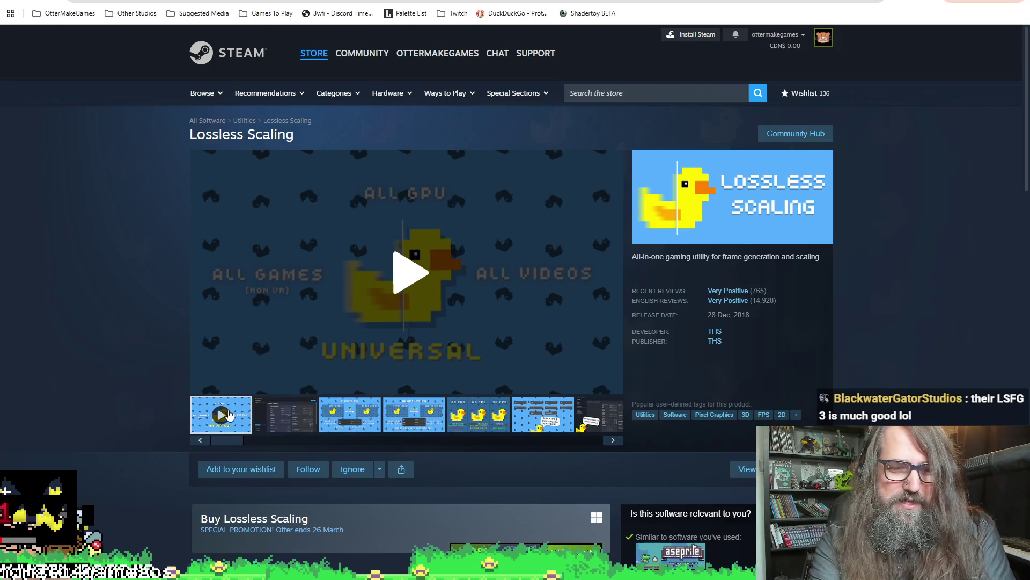
Watch the Lossless Scaling trailer fullscreen, then exit back to the store page.
left_click(292, 426)
left_click(221, 414)
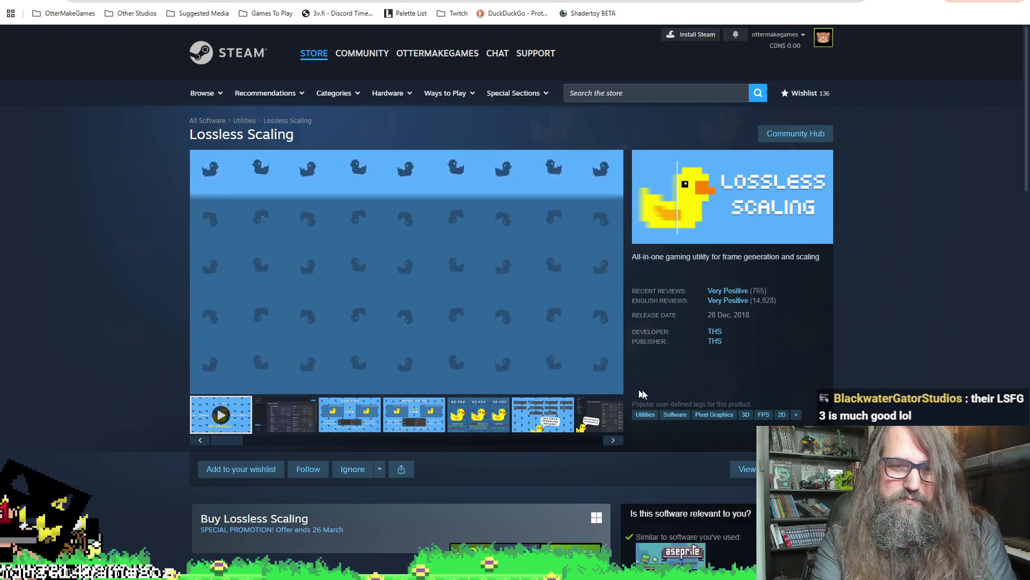
left_click(611, 383)
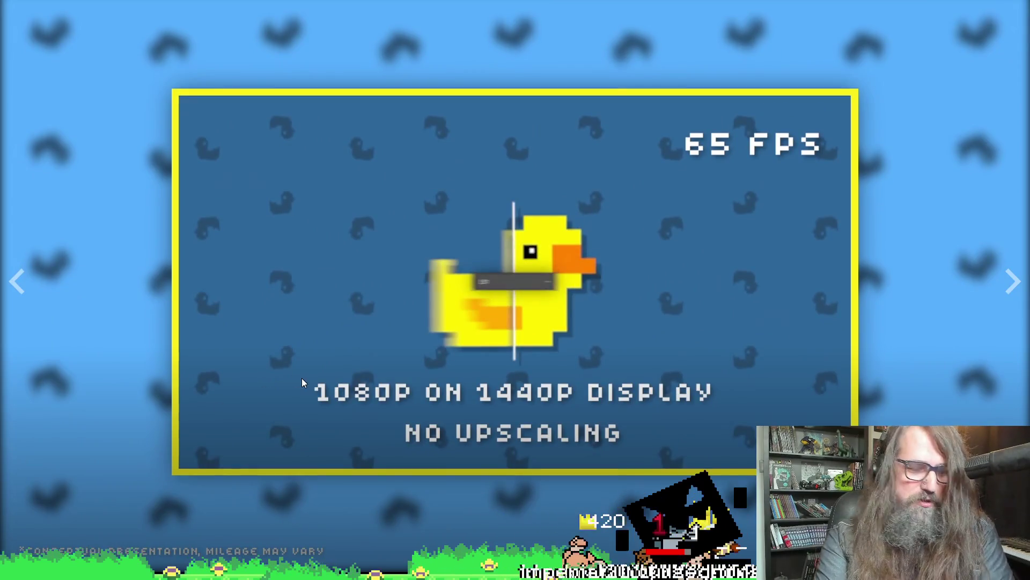
key("Escape")
Read through the About This Software description and add Lossless Scaling to the wishlist.
scroll(279, 490, "down", 2)
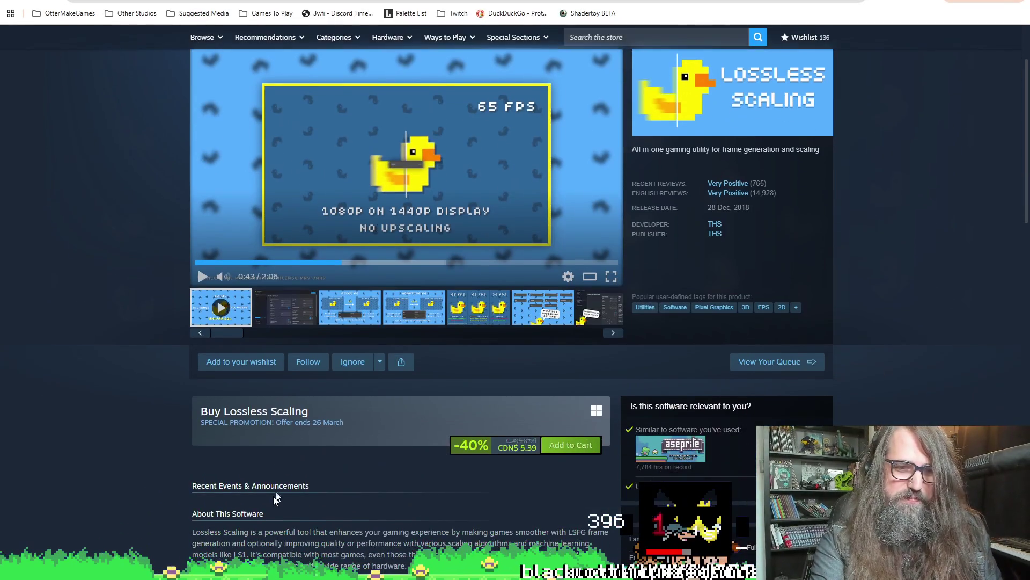
scroll(340, 466, "down", 2)
mouse_move(265, 425)
left_mouse_down()
mouse_move(438, 425)
mouse_move(557, 439)
mouse_move(499, 424)
left_mouse_up()
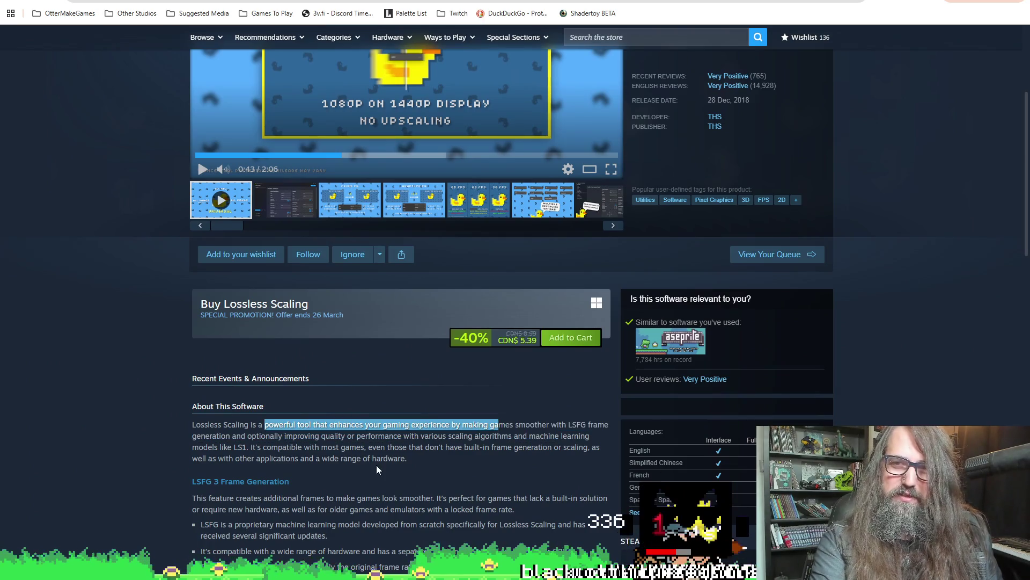
scroll(220, 441, "down", 2)
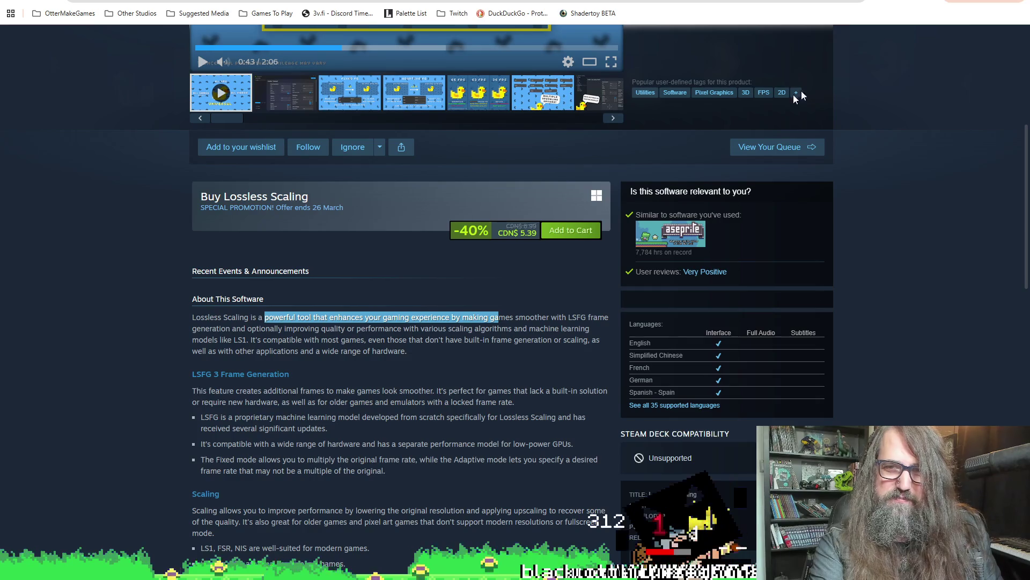
scroll(209, 386, "down", 2)
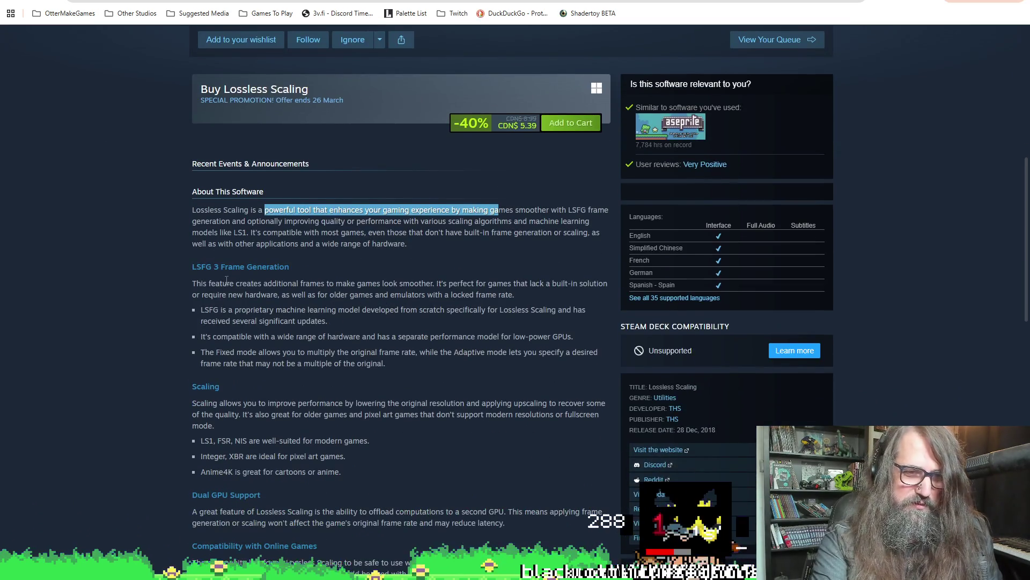
scroll(215, 306, "down", 2)
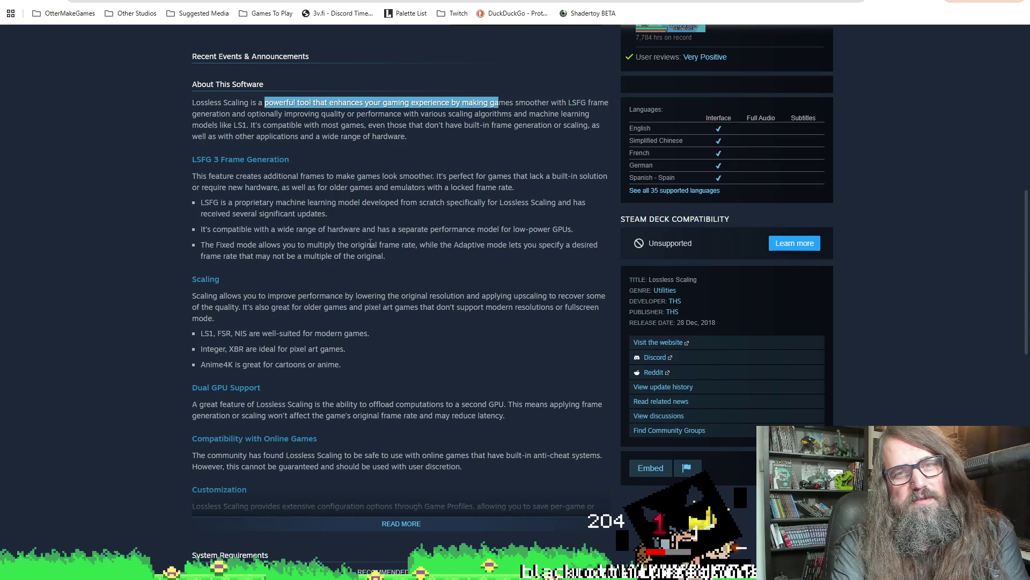
scroll(146, 268, "down", 4)
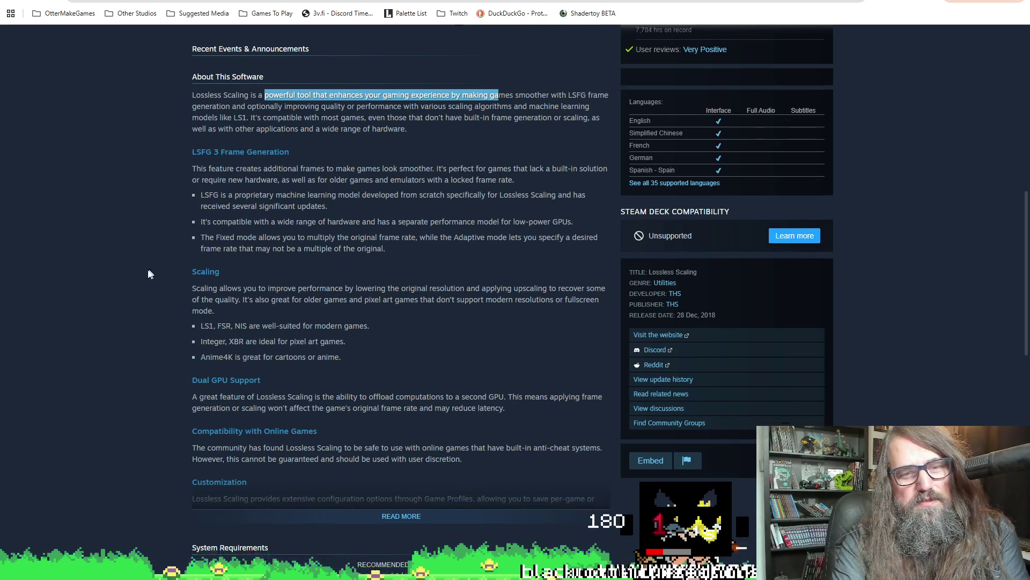
scroll(146, 269, "up", 7)
scroll(146, 272, "up", 7)
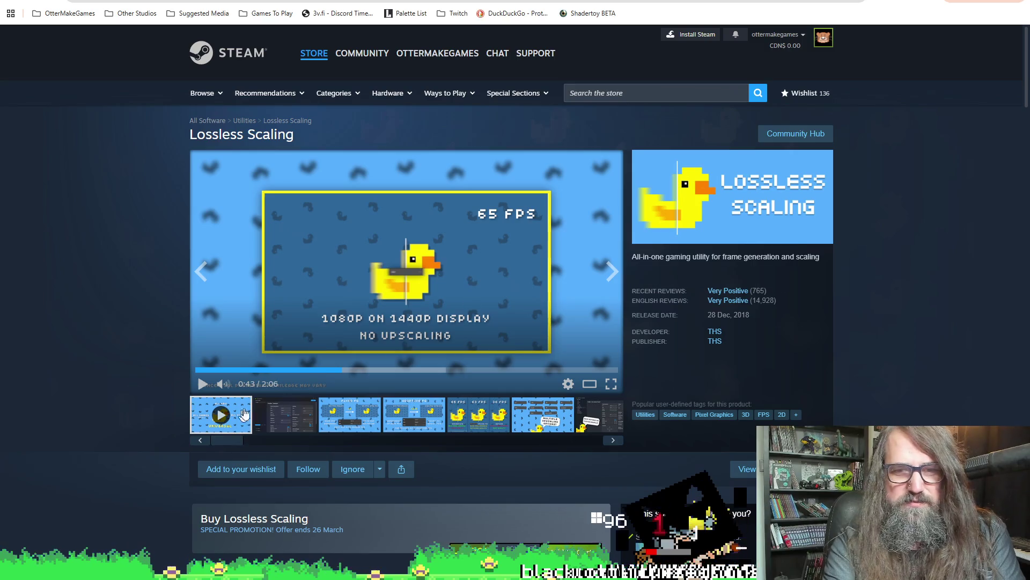
scroll(361, 456, "down", 4)
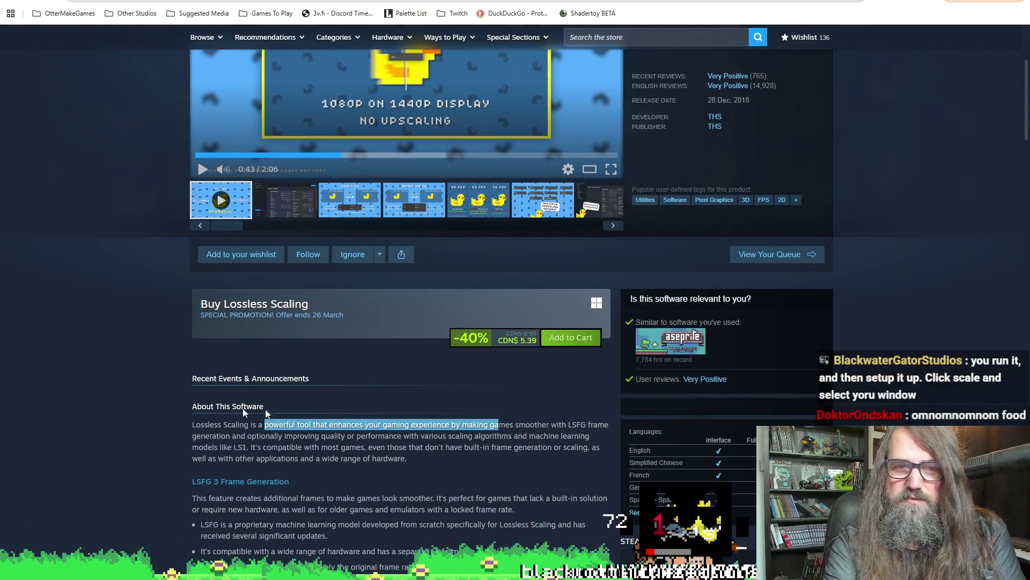
left_click(231, 254)
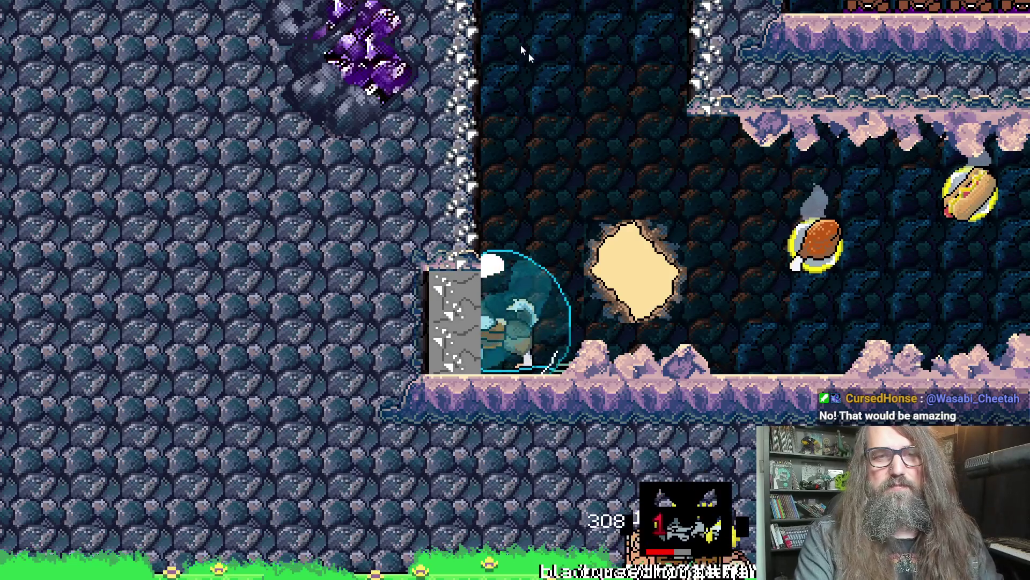
Switch from the running game back to the GameMaker editor with Alt+Tab.
key("alt+Tab")
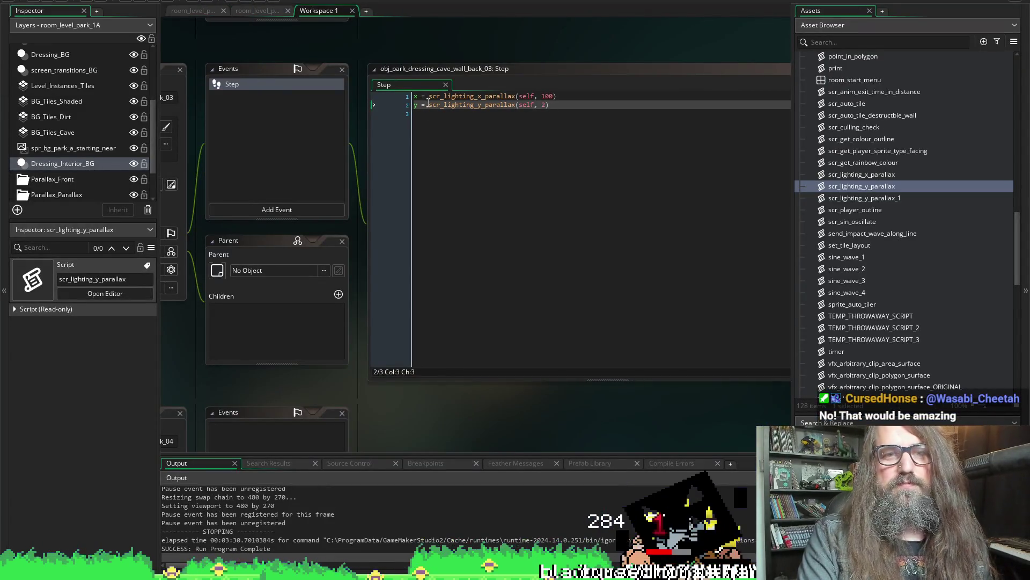
Change scr_lighting_x_parallax's offset from 100 to 2 and run the game to test.
left_click(424, 96)
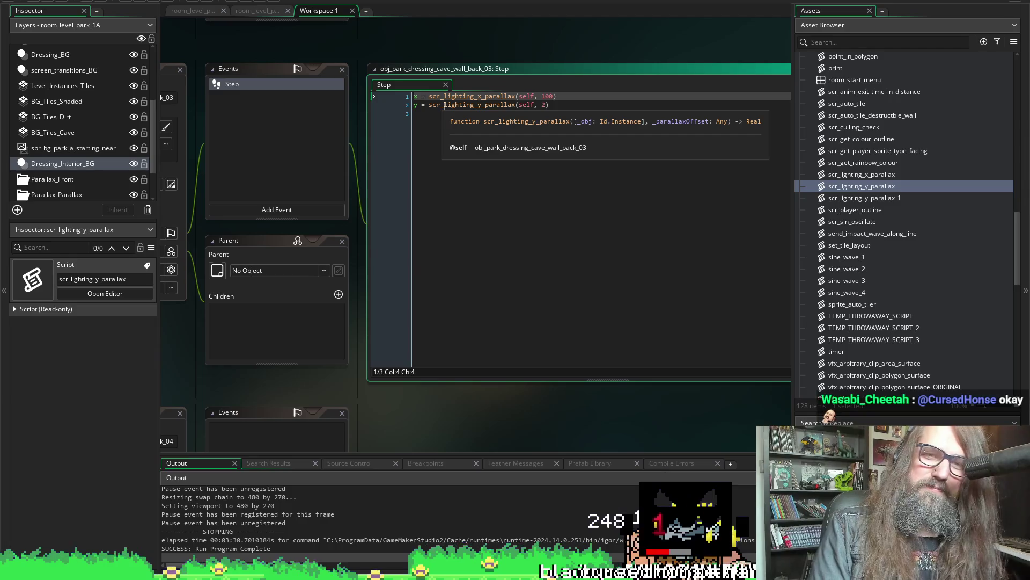
key("Right")
key("Right")
key("Right")
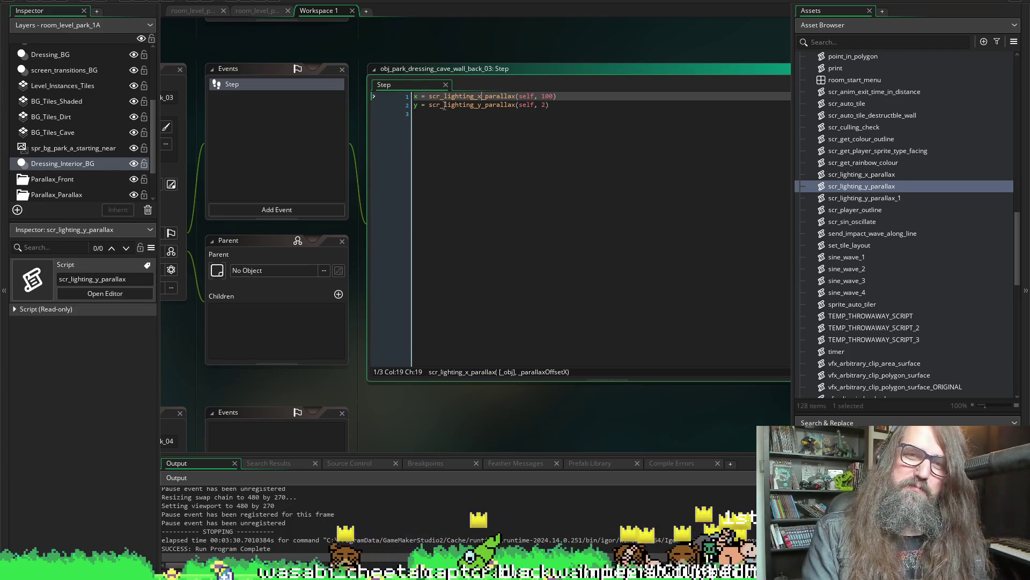
key("Right")
key("Right")
key("Right")
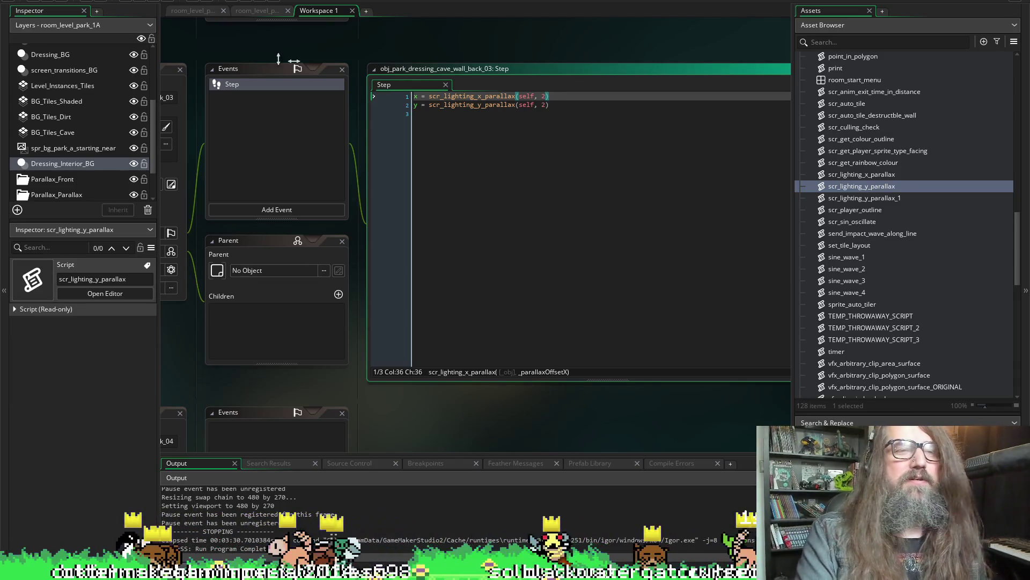
left_click(61, 1)
left_click(139, 4)
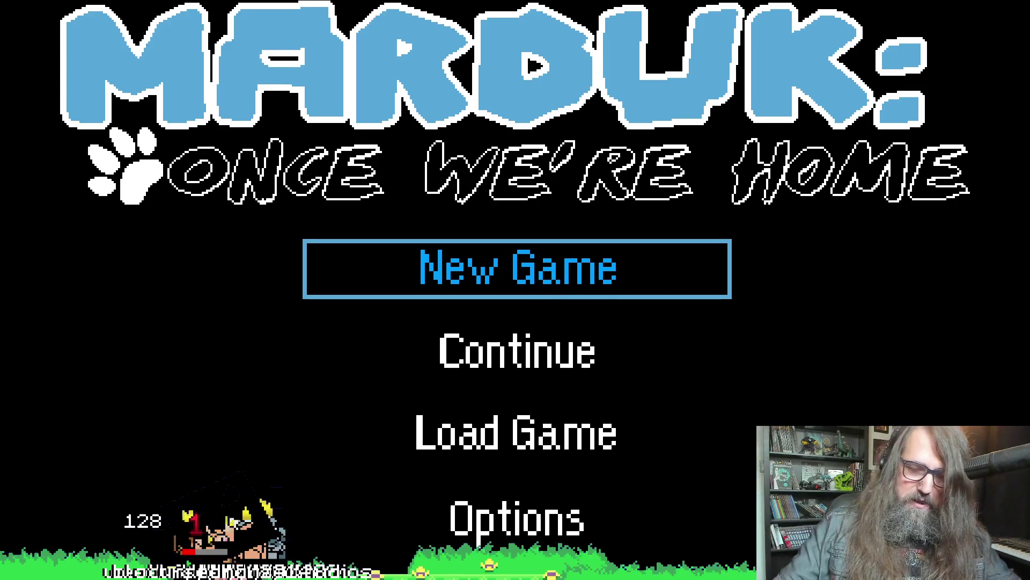
Choose Continue, pick save file 01, and load it into the cave level.
key("Down")
key("Return")
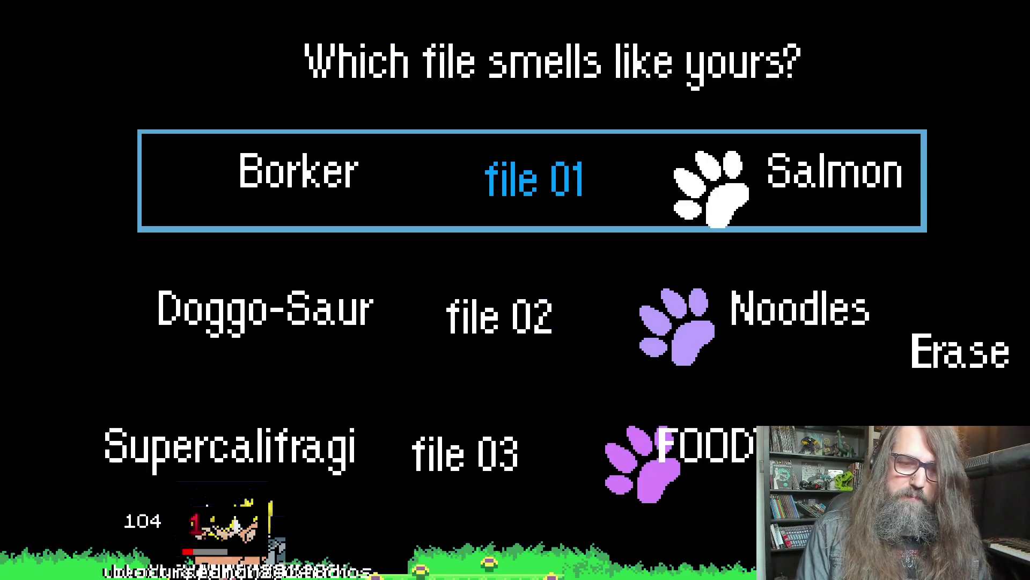
key("Down")
key("Down")
key("Up")
key("Up")
key("Down")
key("Up")
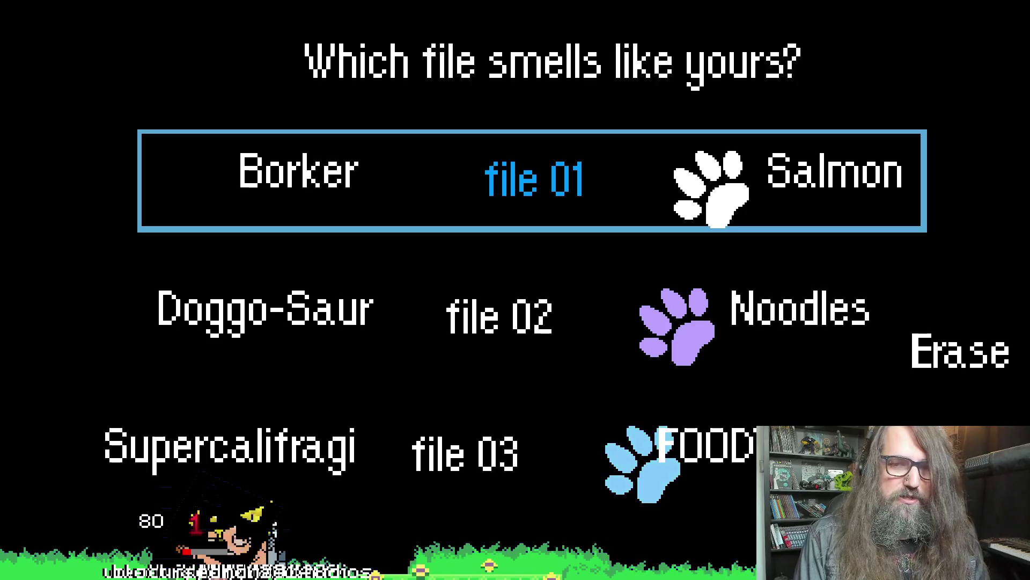
key("Return")
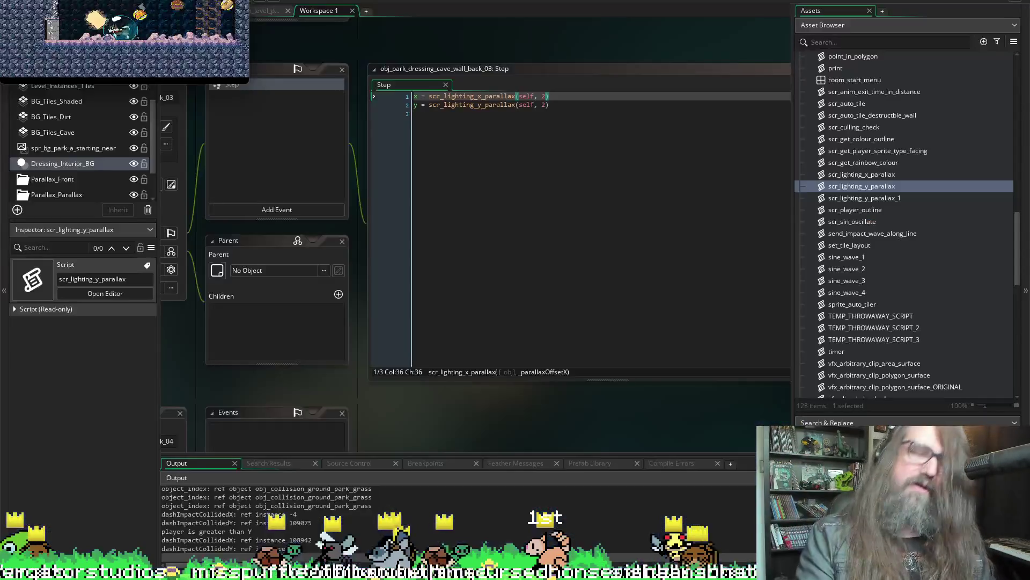
Close the small test game window and put the caret on line 2 of the cave wall Step code.
left_click(88, 3)
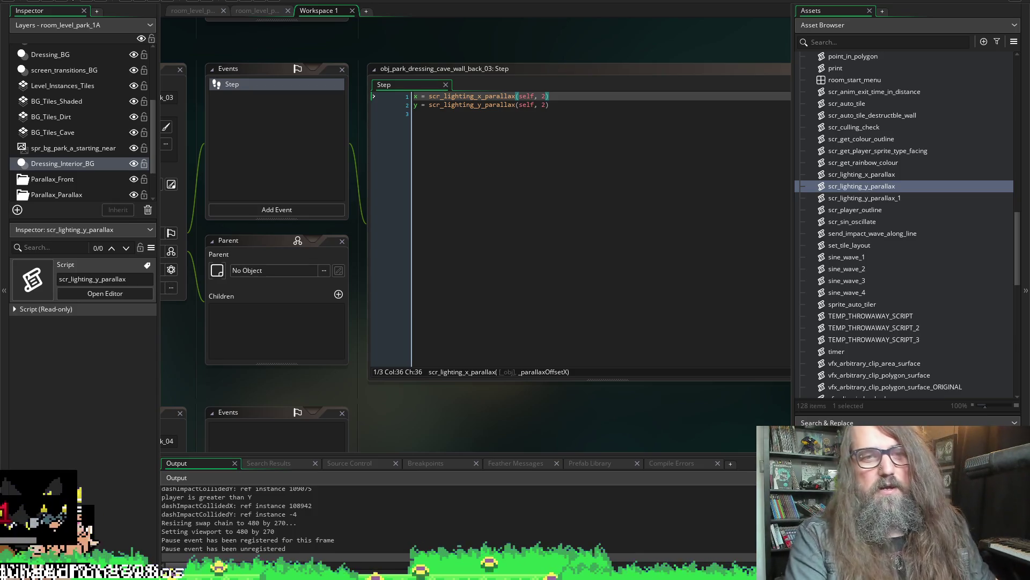
left_click(456, 105)
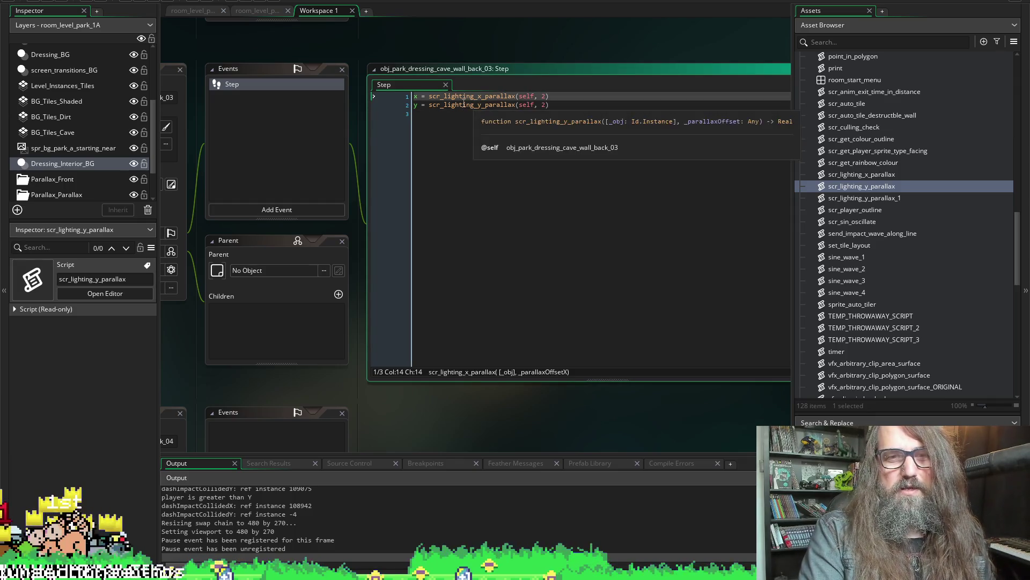
Jump from the line 1 x parallax call to the scr_lighting_x_parallax script definition with F12.
left_click(457, 97)
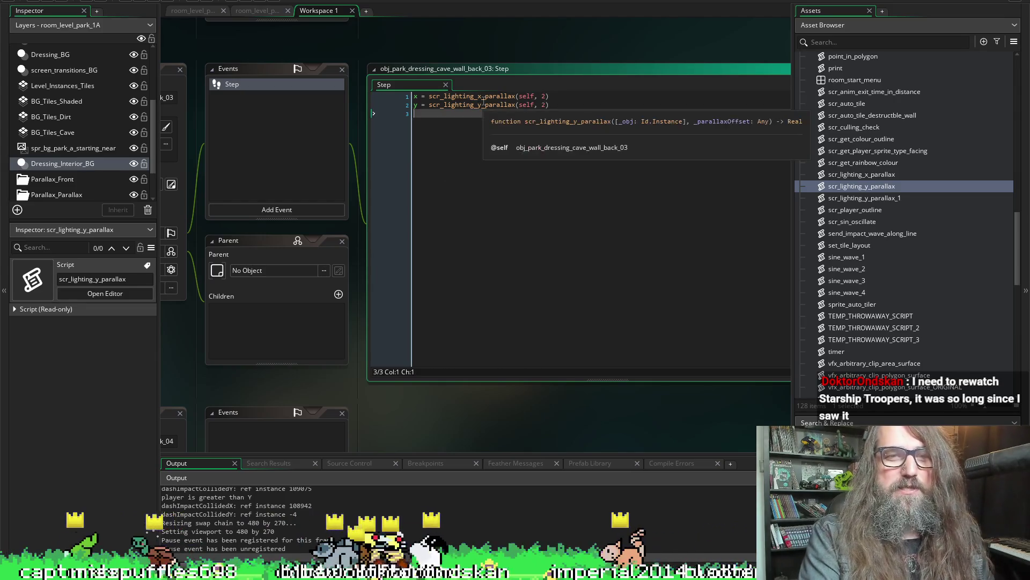
key("F12")
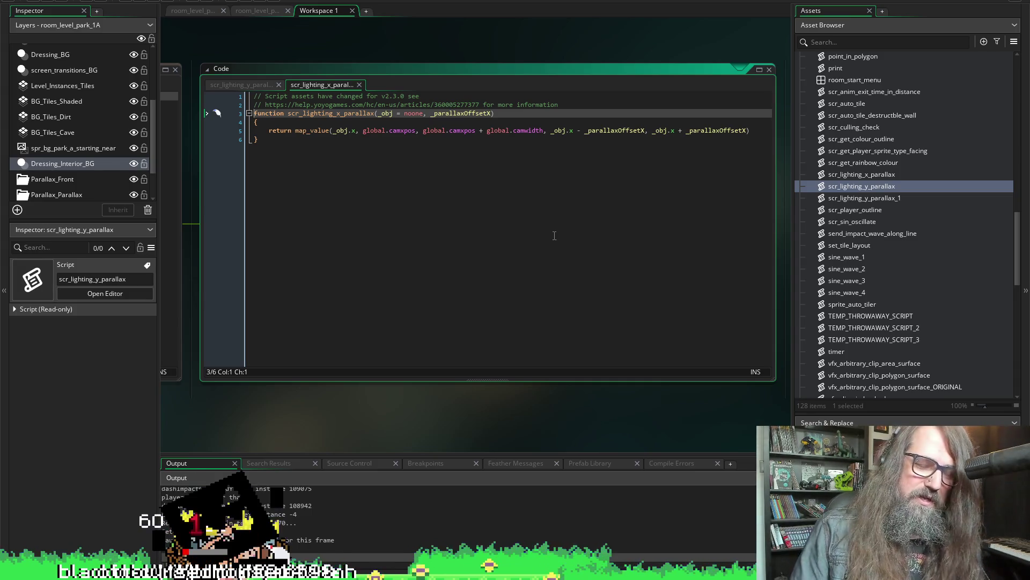
Place the caret on line 4 of scr_lighting_x_parallax and move its Code window right to uncover the Step code.
left_click(299, 155)
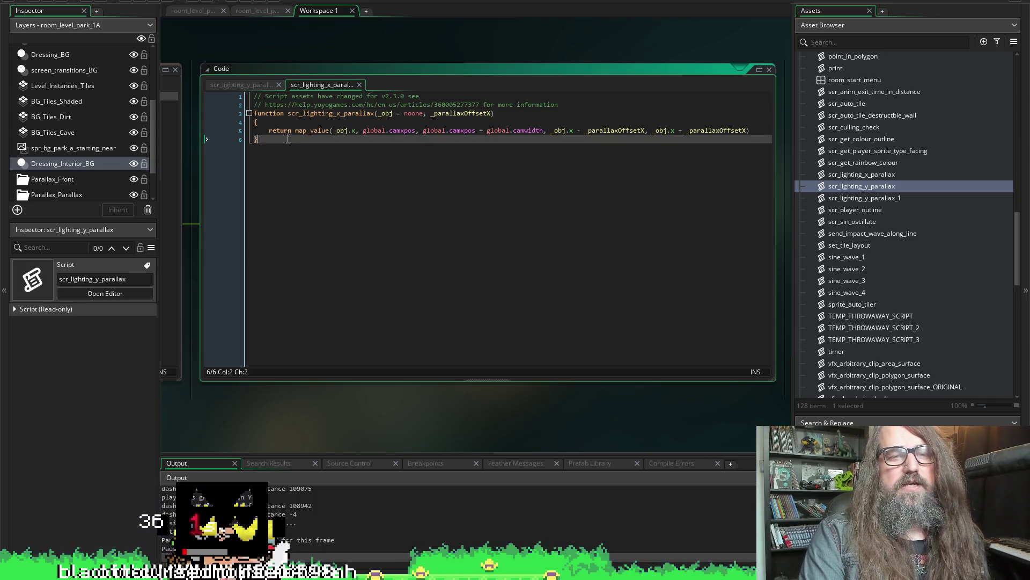
left_click(282, 123)
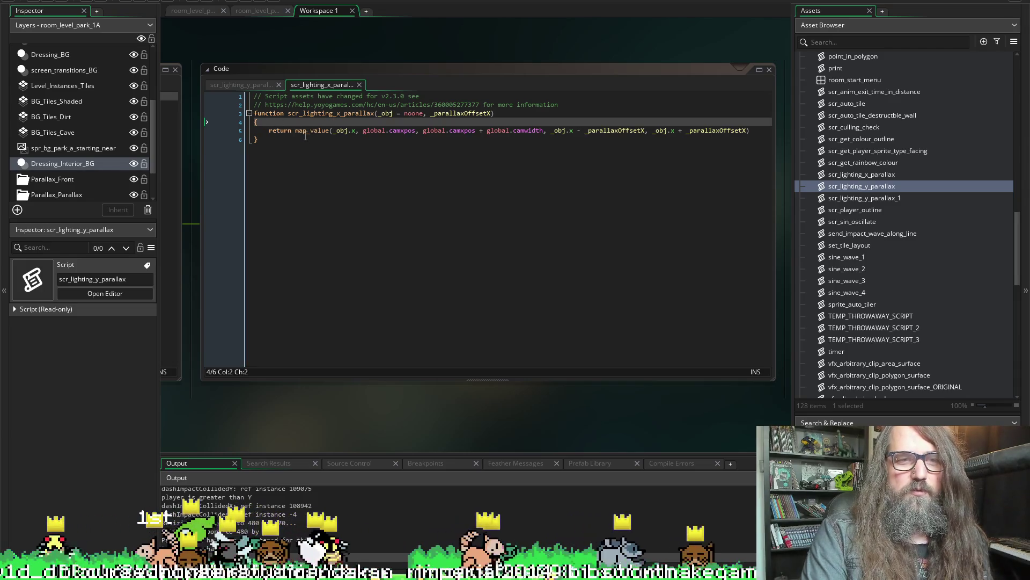
mouse_move(313, 131)
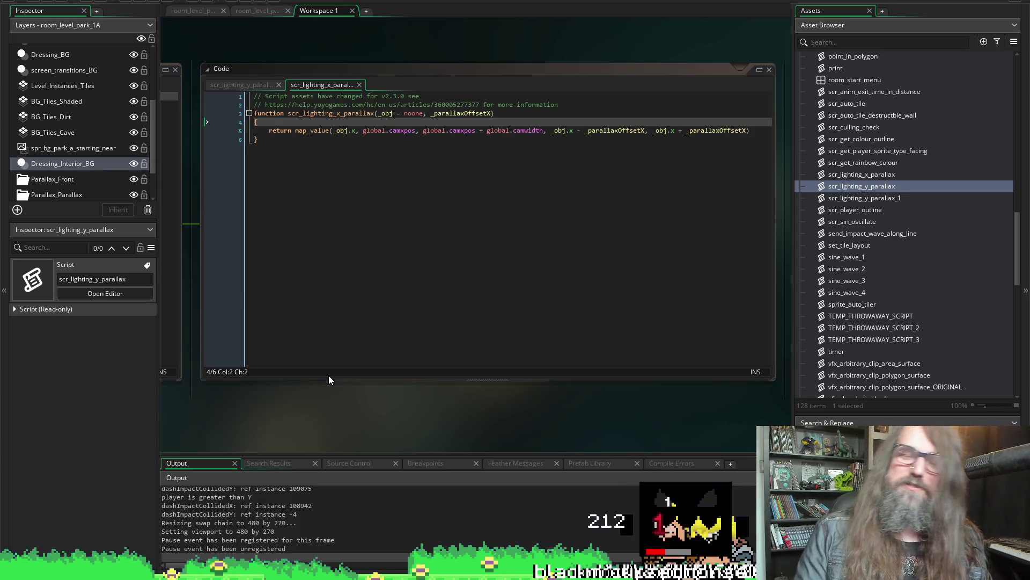
left_click_drag(373, 68, 687, 46)
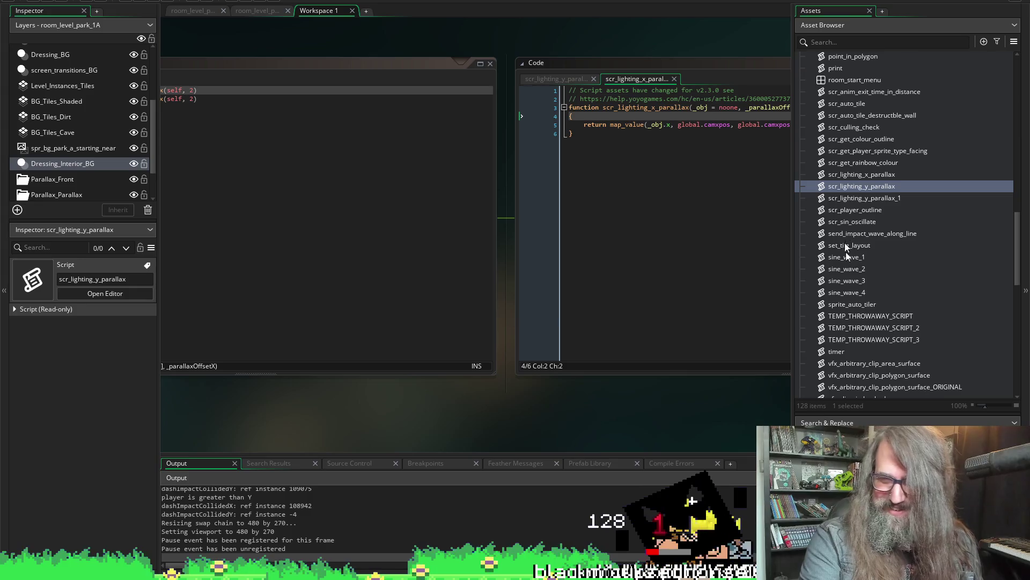
Pan the workspace until the Step code with both lighting-parallax calls (offset 2) is fully visible.
scroll(852, 214, "down", 3)
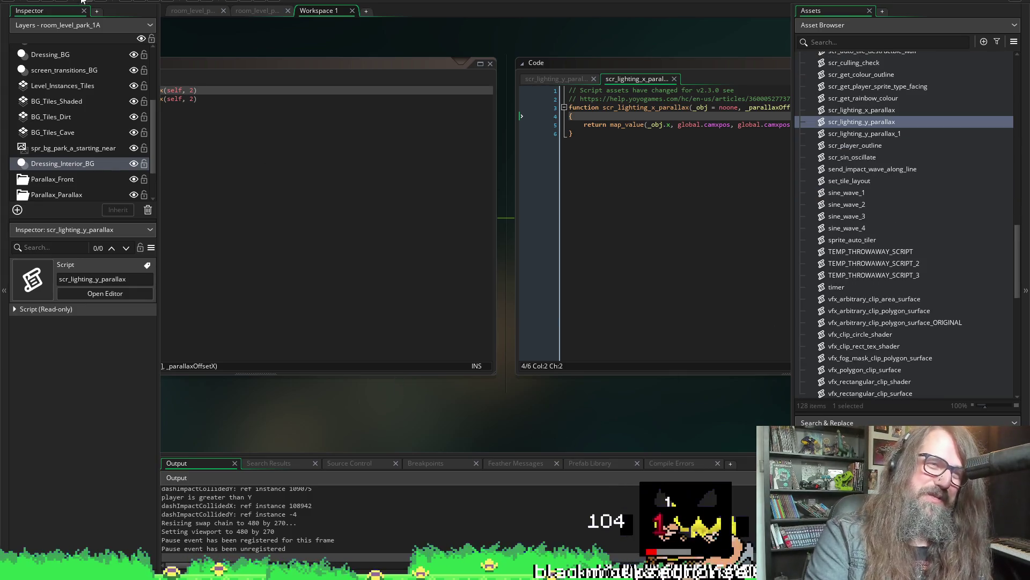
left_click_drag(402, 410, 565, 358)
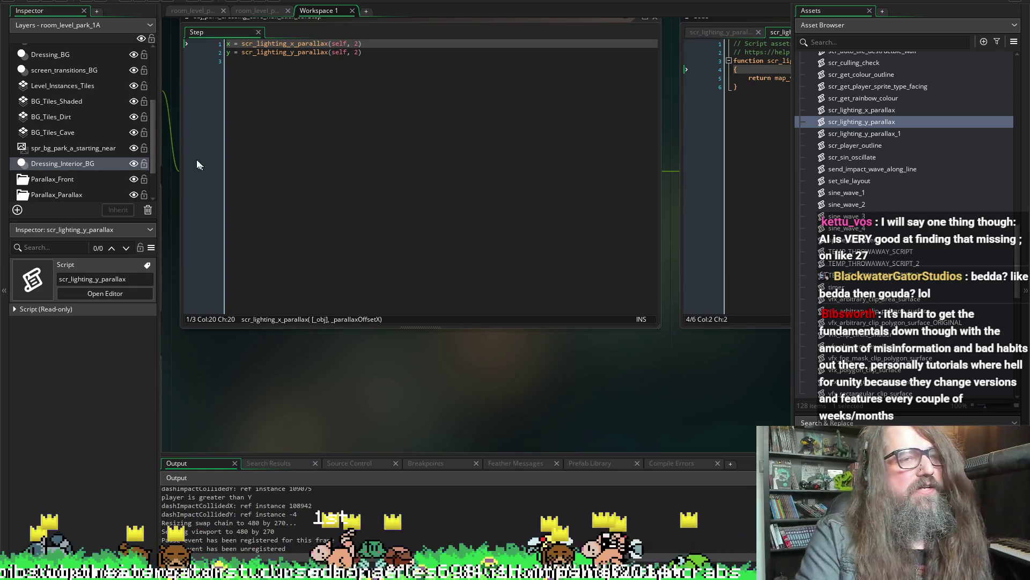
Pan the workspace and open the scr_lighting_x_parallax definition beside the cave wall Step code.
mouse_move(318, 380)
left_mouse_down()
mouse_move(349, 389)
mouse_move(343, 430)
mouse_move(357, 433)
left_mouse_up()
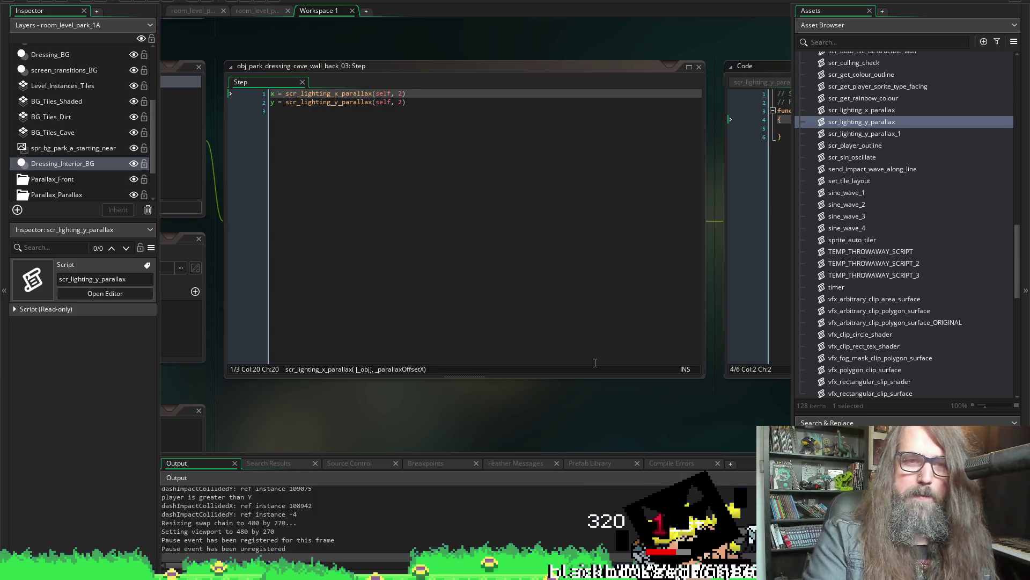
key("F12")
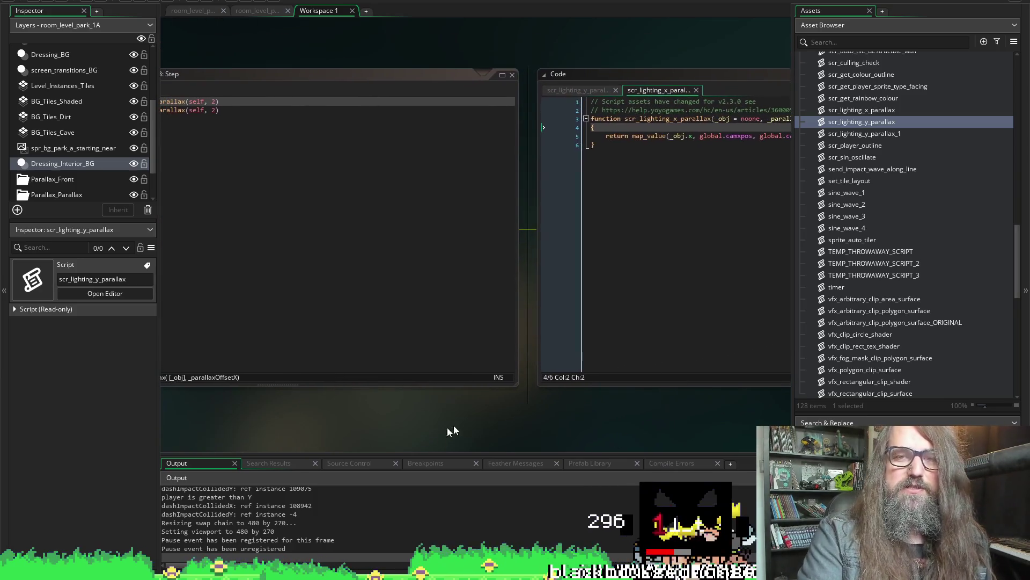
Pan right until the cave wall's Events, Parent and Step panels show together.
right_click(451, 428)
left_click(270, 414)
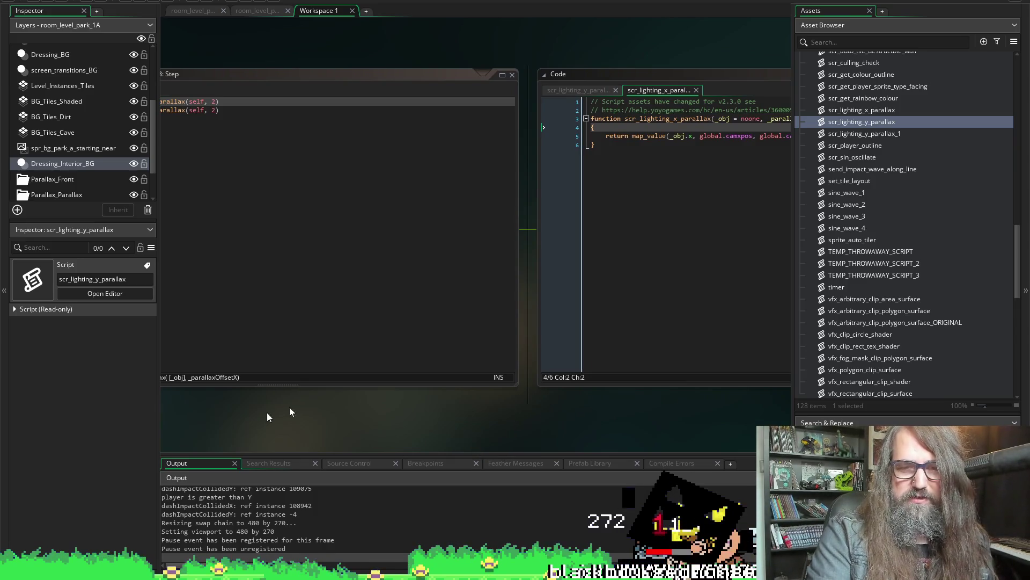
mouse_move(270, 414)
left_mouse_down()
mouse_move(605, 421)
mouse_move(565, 389)
left_mouse_up()
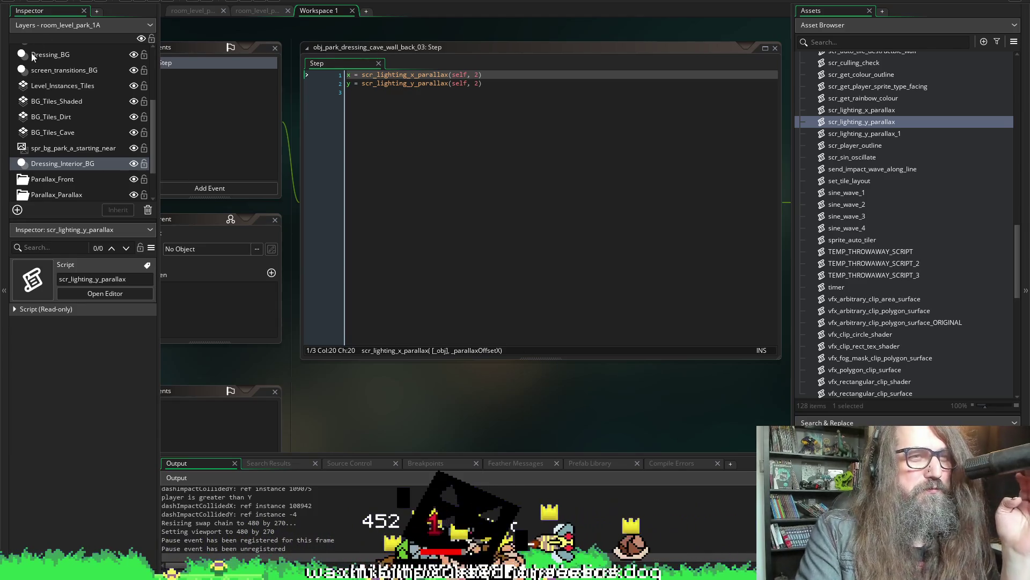
mouse_move(467, 400)
left_mouse_down()
mouse_move(722, 385)
mouse_move(576, 405)
mouse_move(477, 378)
left_mouse_up()
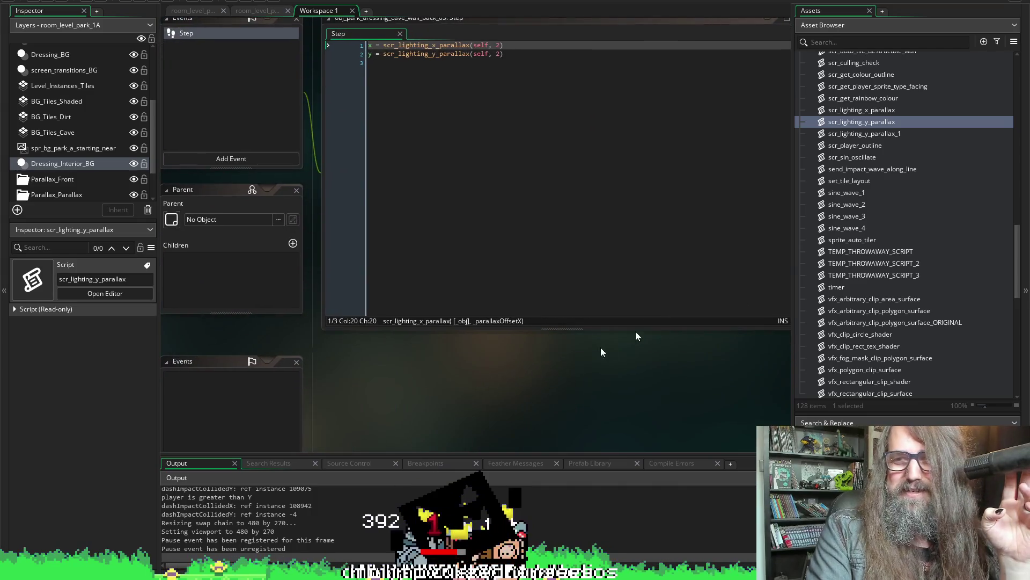
Pan around the neighbouring cave wall object windows and scroll the Asset Browser to the Sprites folder.
scroll(399, 365, "down", 5)
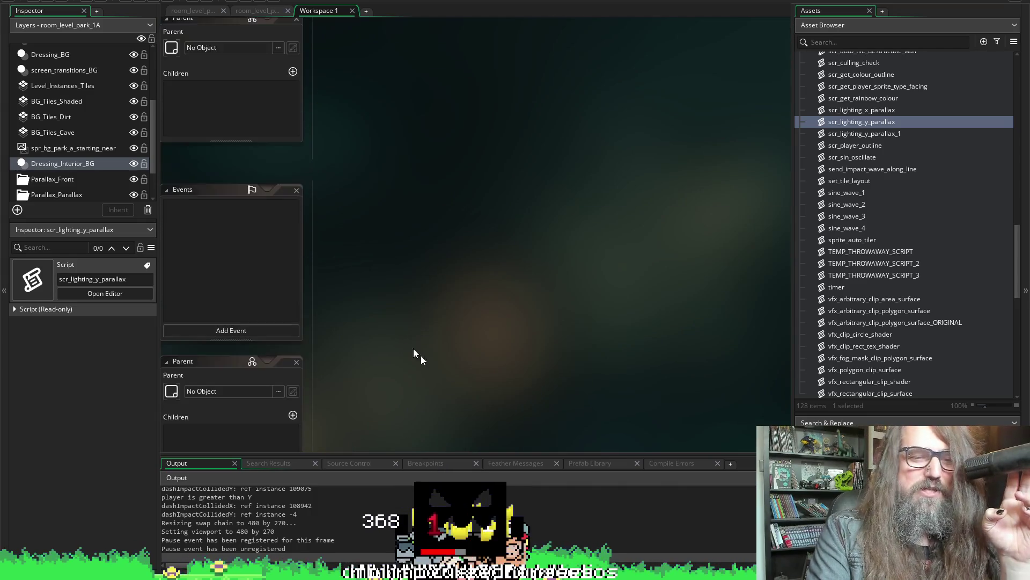
mouse_move(375, 443)
left_mouse_down()
mouse_move(591, 407)
mouse_move(584, 317)
mouse_move(497, 410)
mouse_move(635, 189)
mouse_move(601, 201)
mouse_move(559, 280)
mouse_move(536, 202)
mouse_move(506, 341)
mouse_move(417, 178)
mouse_move(435, 125)
left_mouse_up()
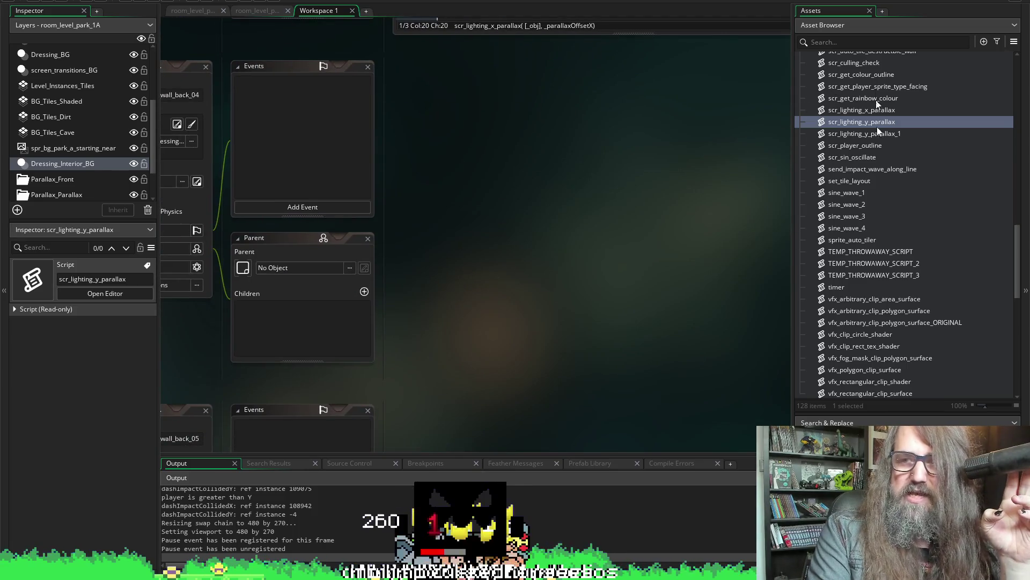
scroll(899, 316, "down", 4)
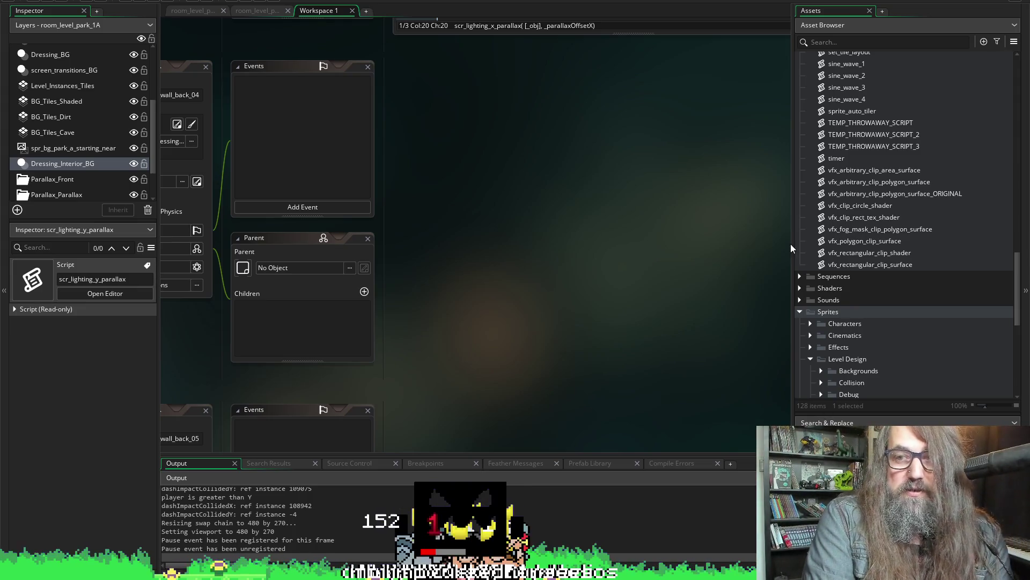
scroll(872, 268, "up", 4)
scroll(872, 264, "up", 5)
scroll(876, 262, "down", 3)
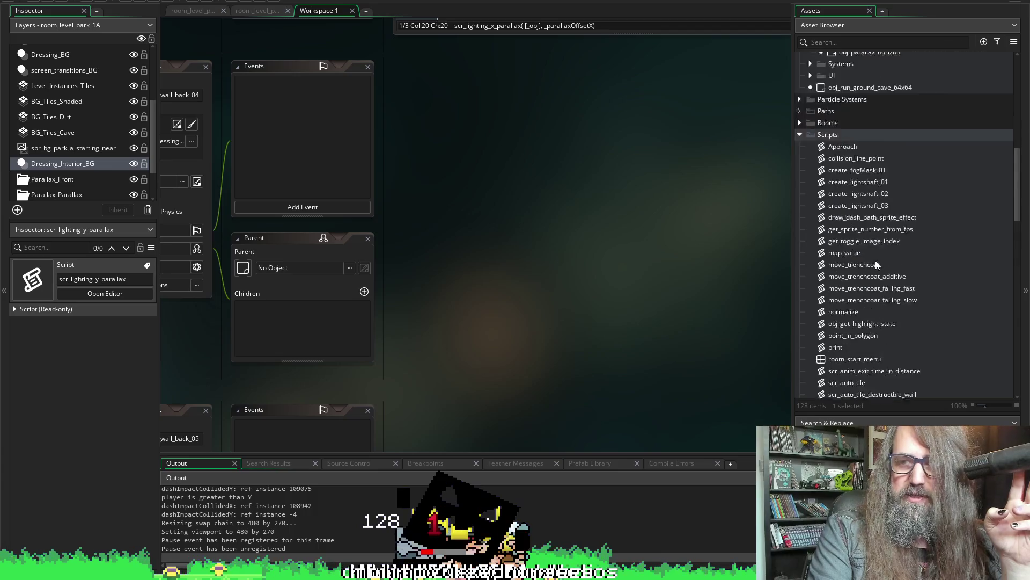
scroll(876, 262, "down", 6)
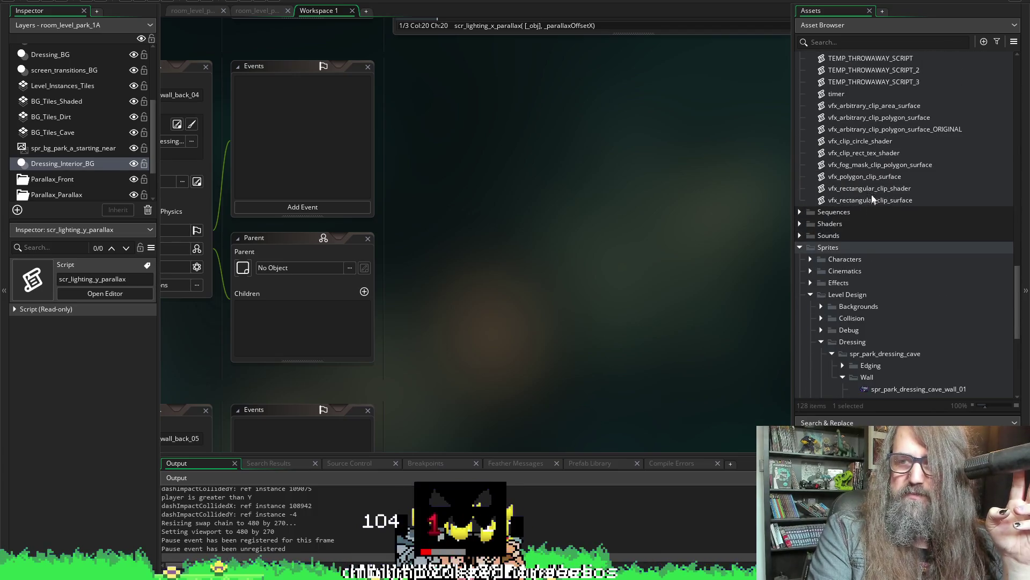
Open vfx_arbitrary_clip_polygon_surface and read down to its Shadow Mask section using BG_Tiles_Shaded.
double_click(874, 118)
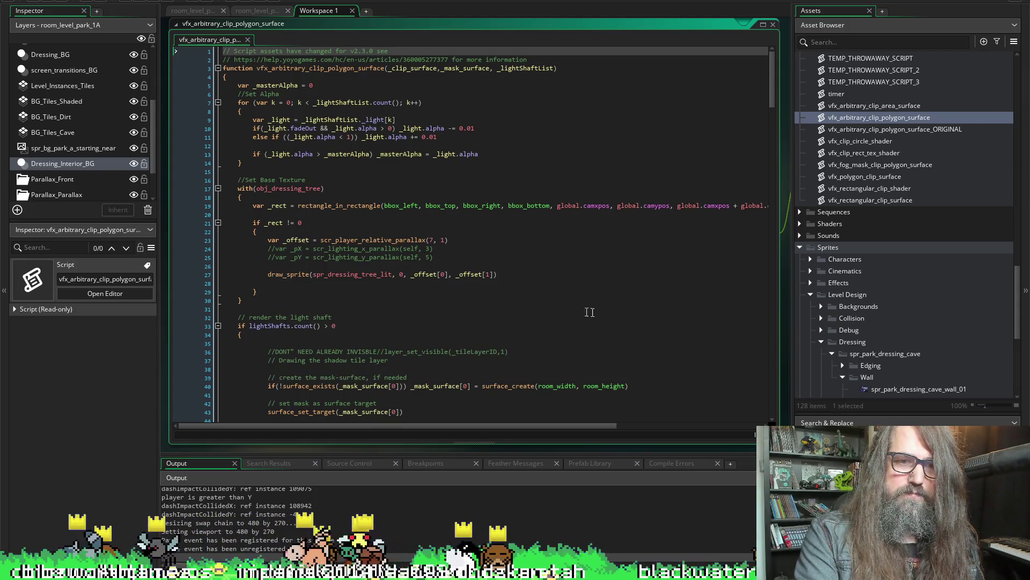
scroll(589, 322, "down", 15)
scroll(588, 322, "down", 20)
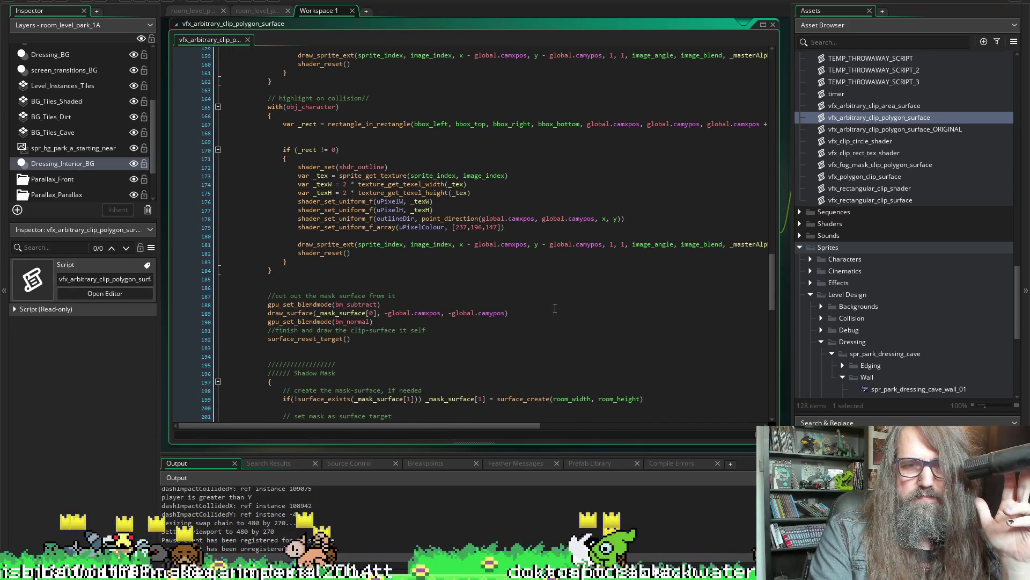
scroll(555, 308, "down", 4)
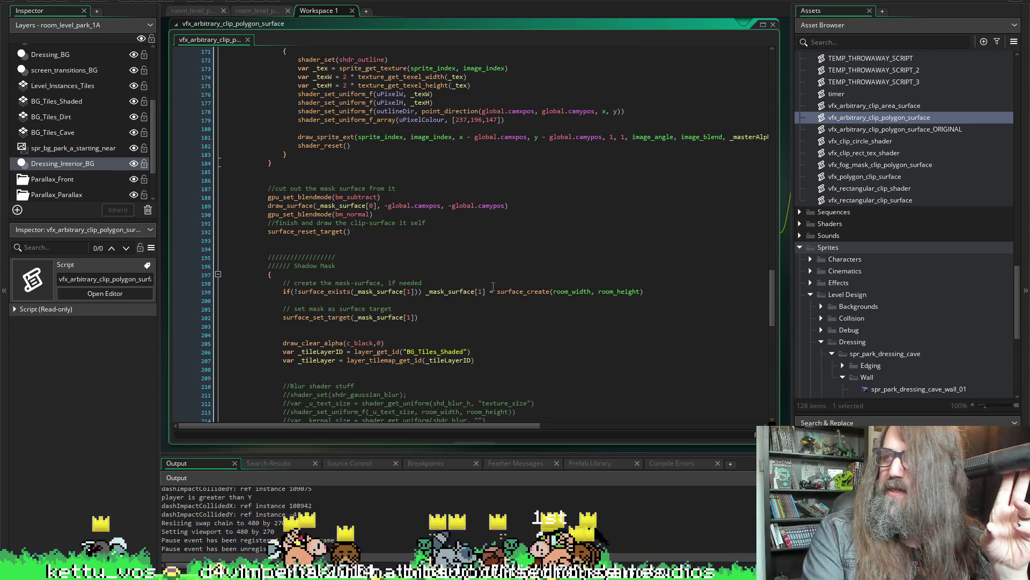
mouse_move(463, 287)
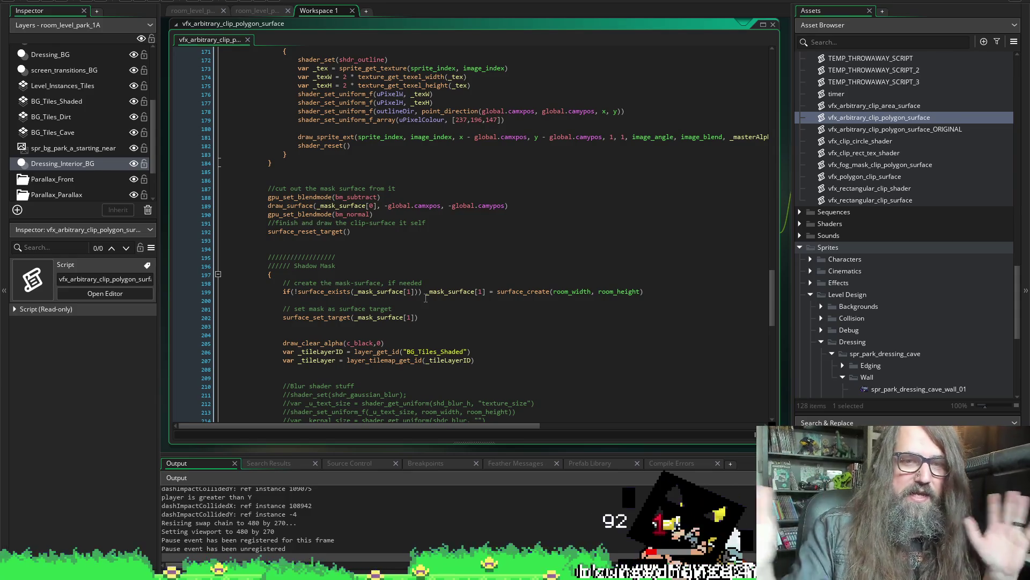
Scroll back to the Set Base Texture block and select the scr_player_relative_parallax(7, 1) call on line 23.
scroll(455, 254, "up", 10)
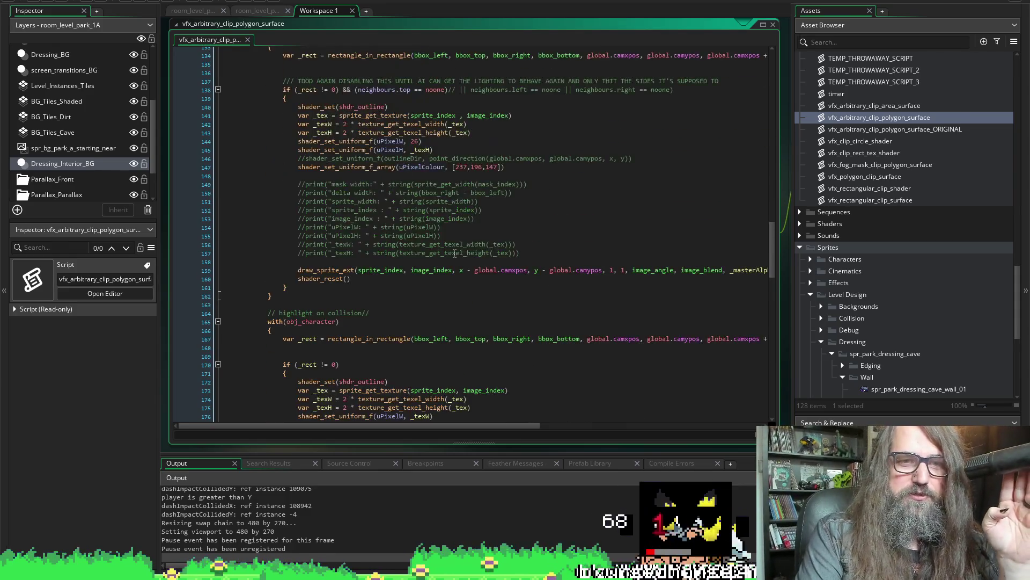
scroll(455, 295, "up", 4)
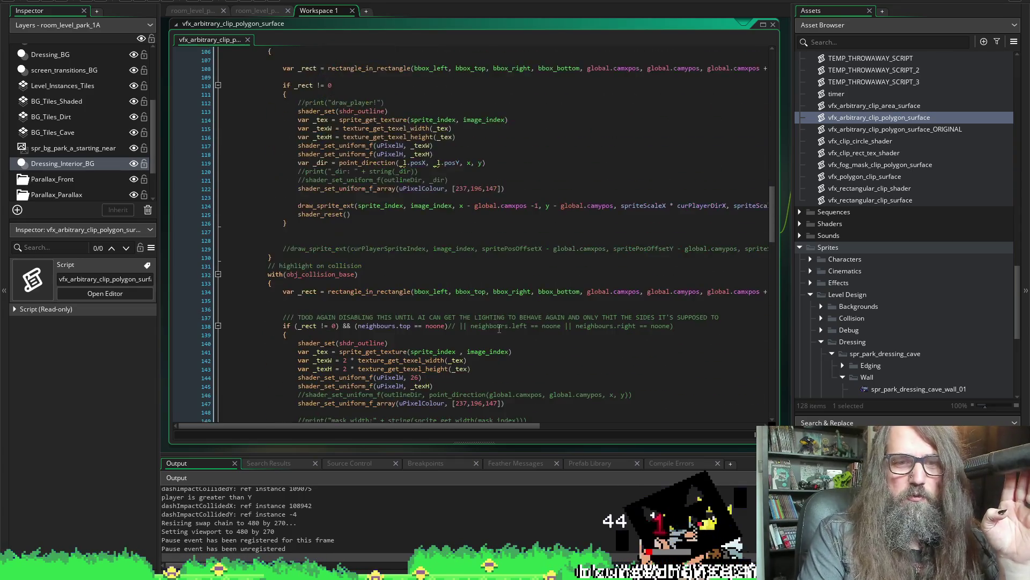
scroll(498, 270, "up", 14)
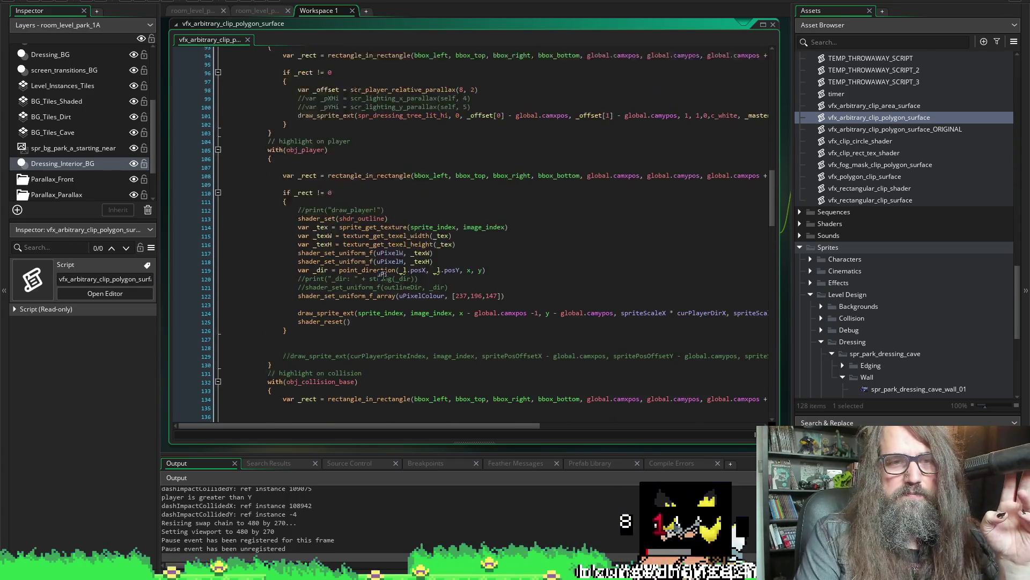
scroll(391, 347, "up", 2)
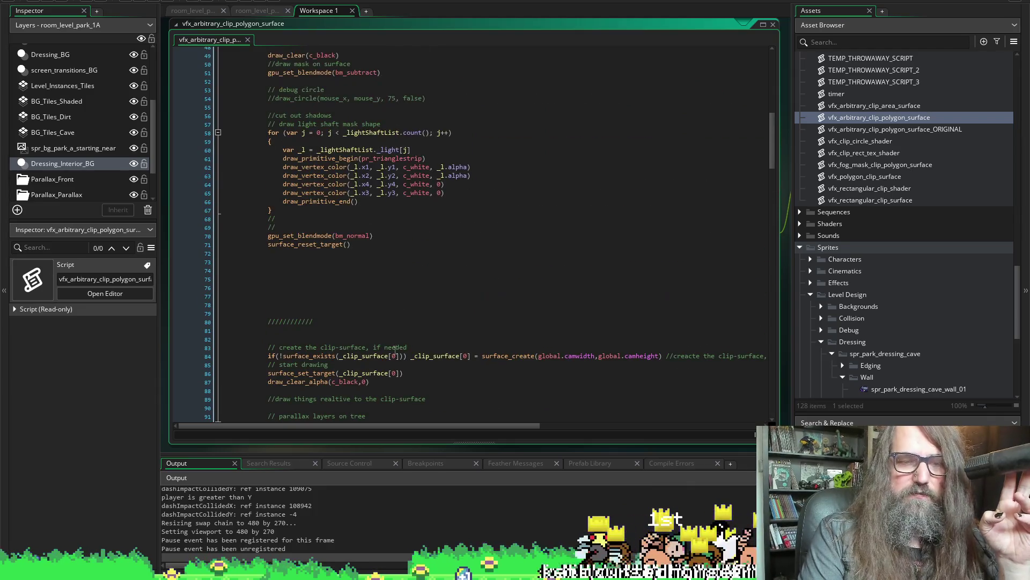
scroll(462, 349, "down", 3)
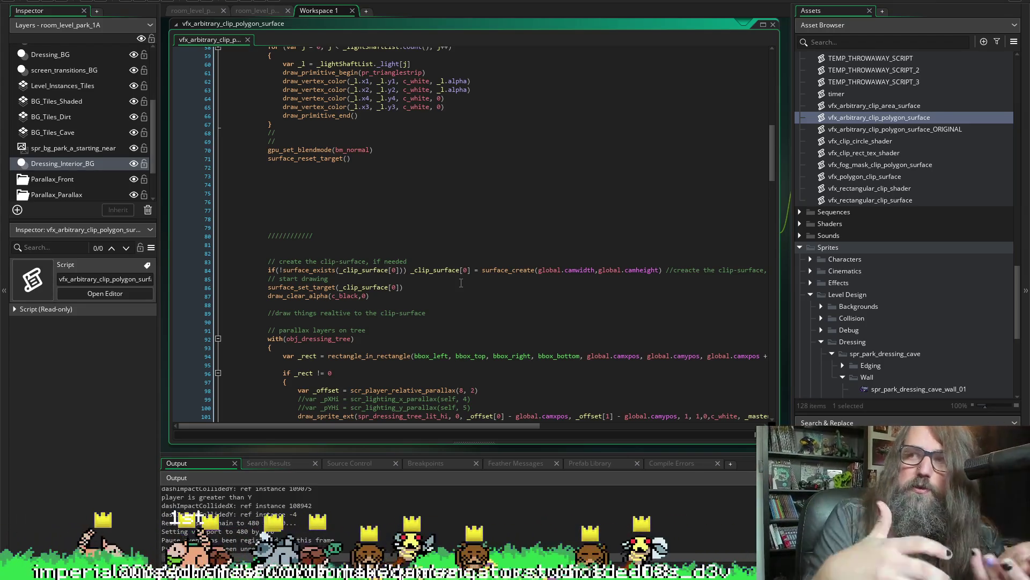
scroll(461, 283, "up", 4)
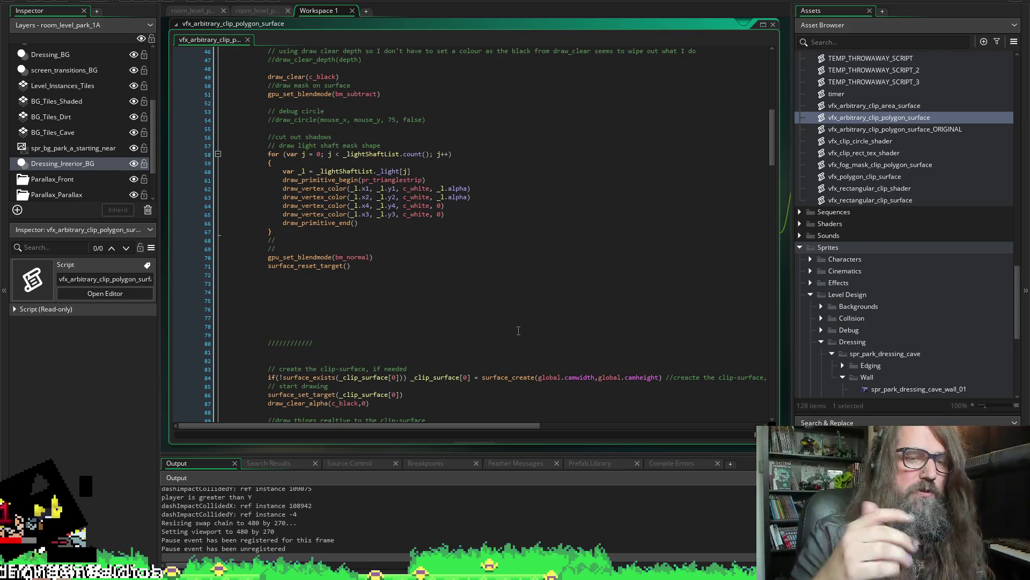
scroll(518, 330, "up", 14)
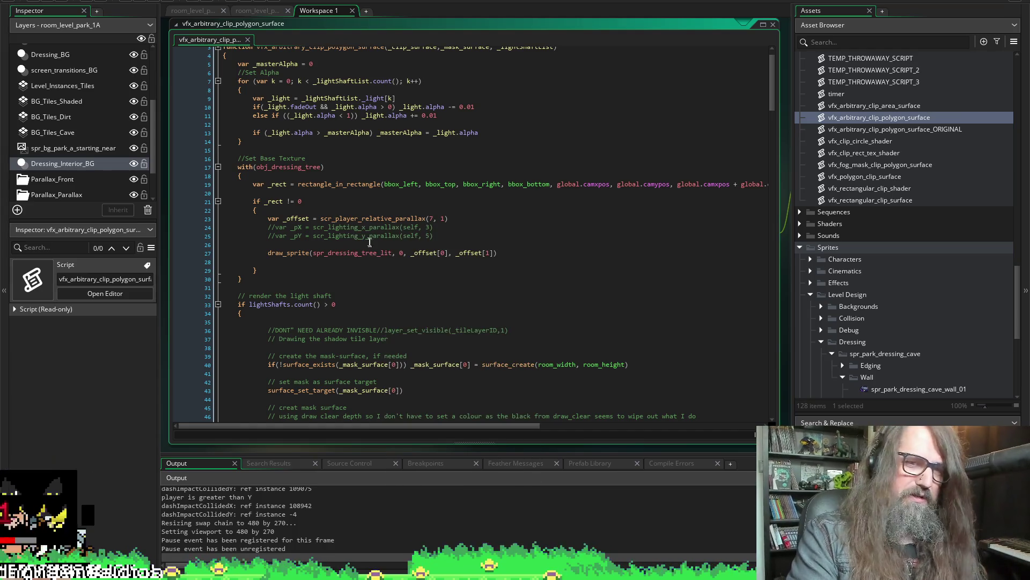
left_click(389, 218)
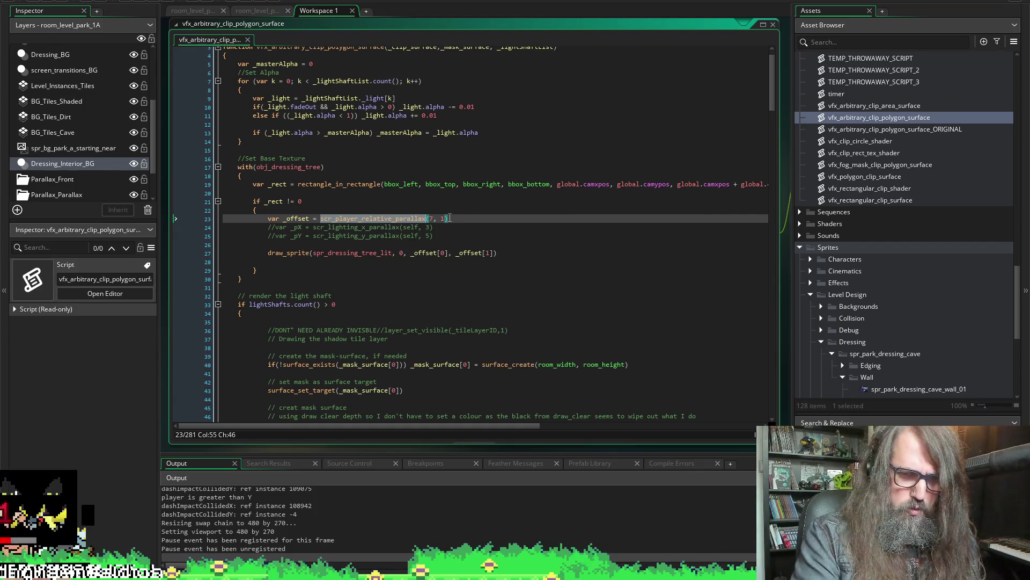
mouse_move(450, 218)
left_mouse_down()
mouse_move(253, 217)
mouse_move(266, 217)
left_mouse_up()
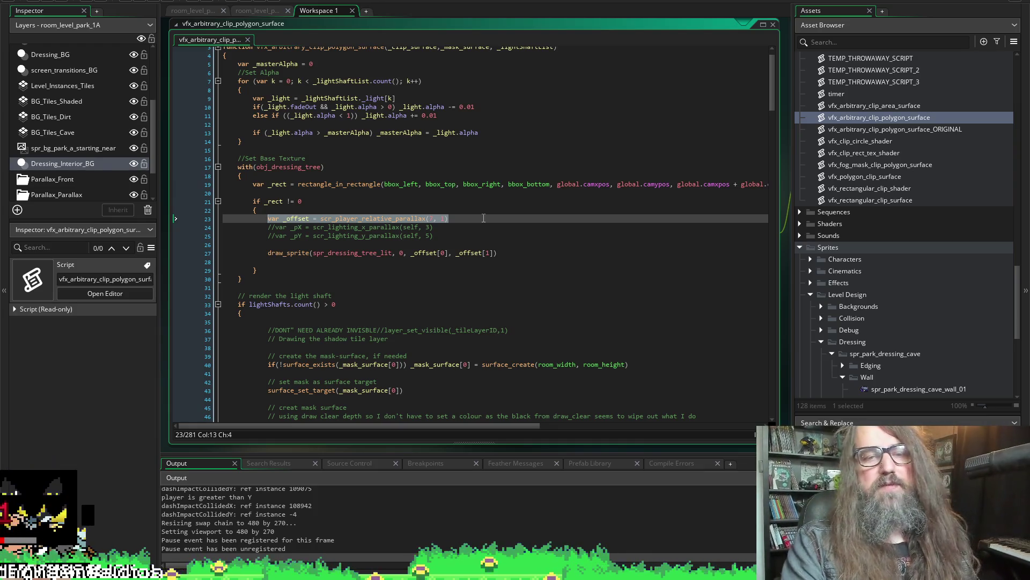
left_click(483, 218)
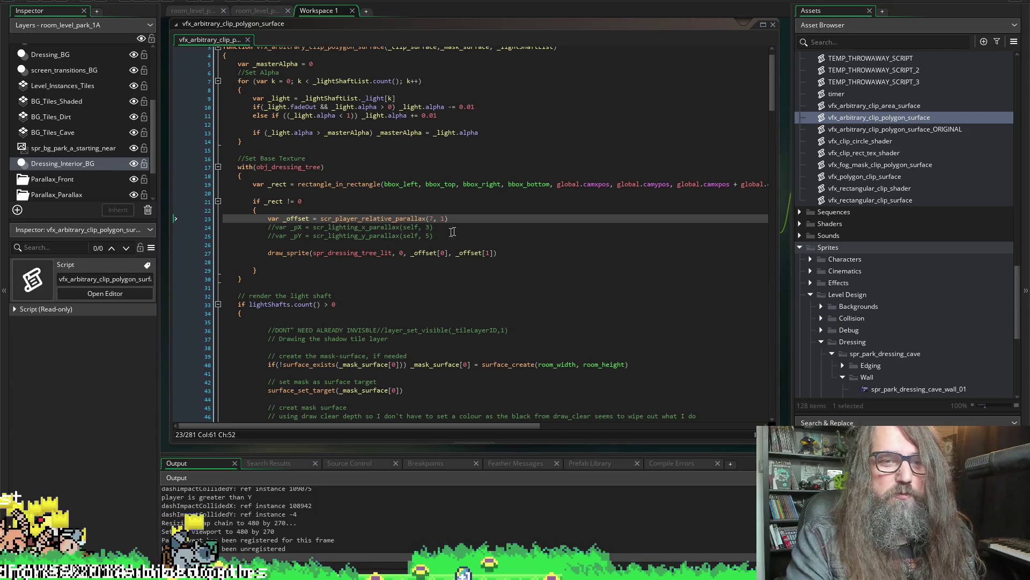
left_click(463, 216)
mouse_move(464, 217)
left_mouse_down()
mouse_move(225, 218)
mouse_move(275, 221)
left_mouse_up()
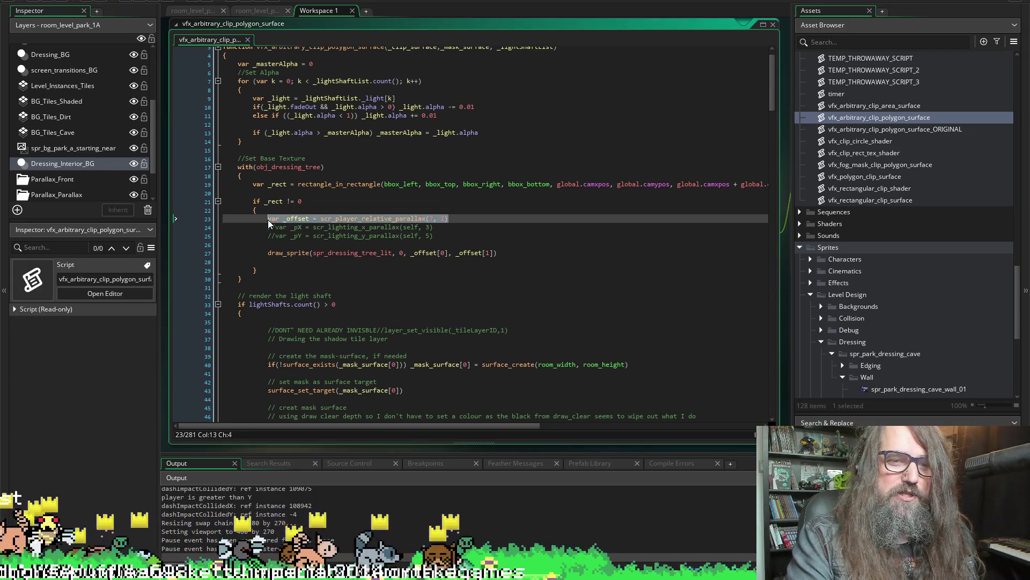
left_click(478, 217)
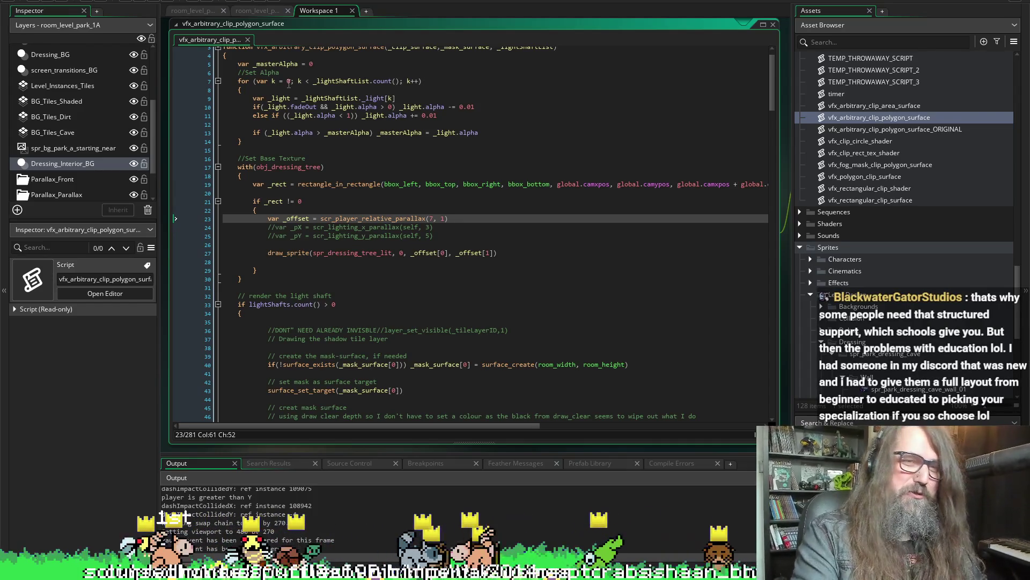
key("shift+Home")
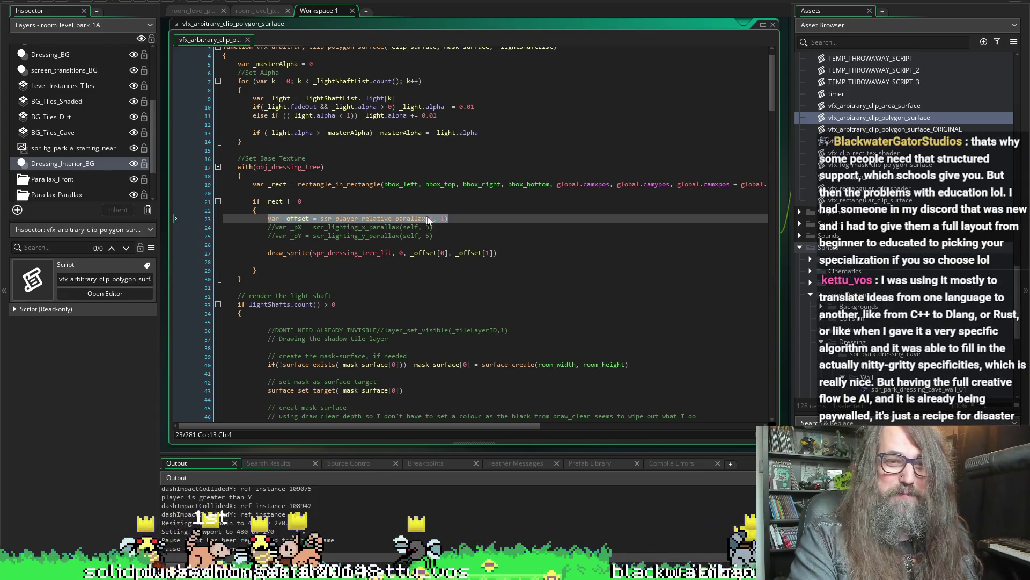
key("End")
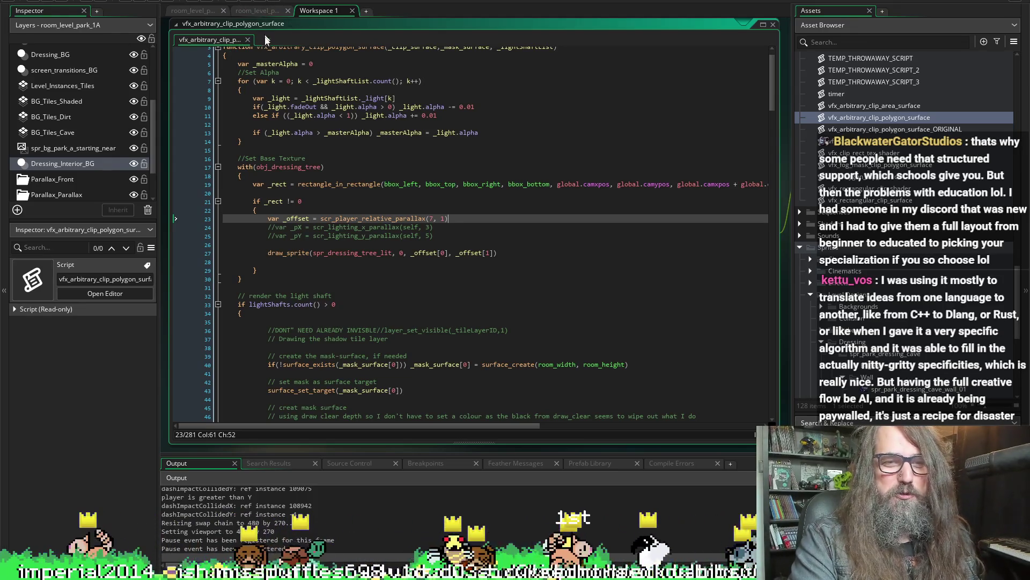
left_click(256, 10)
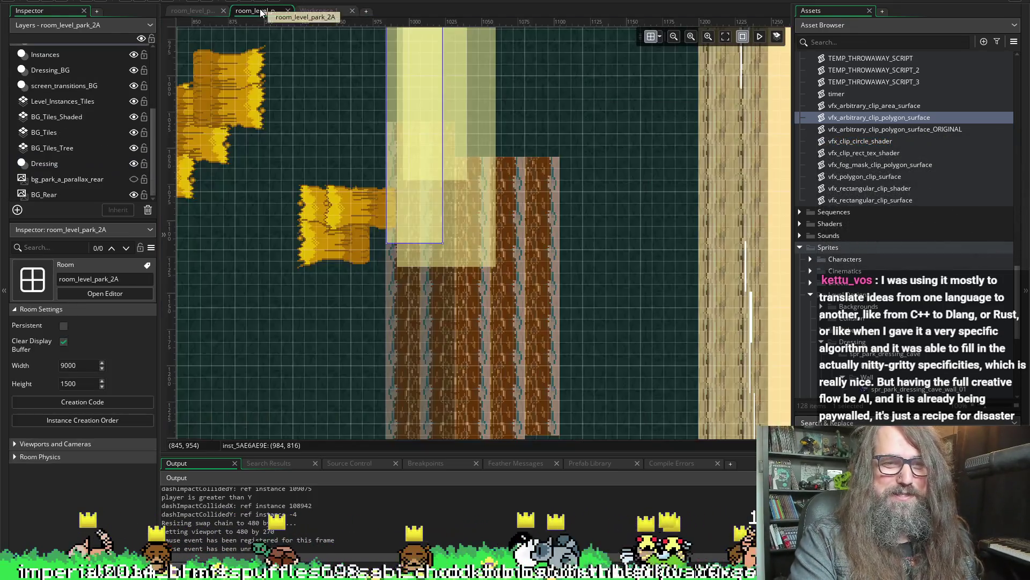
left_click(322, 9)
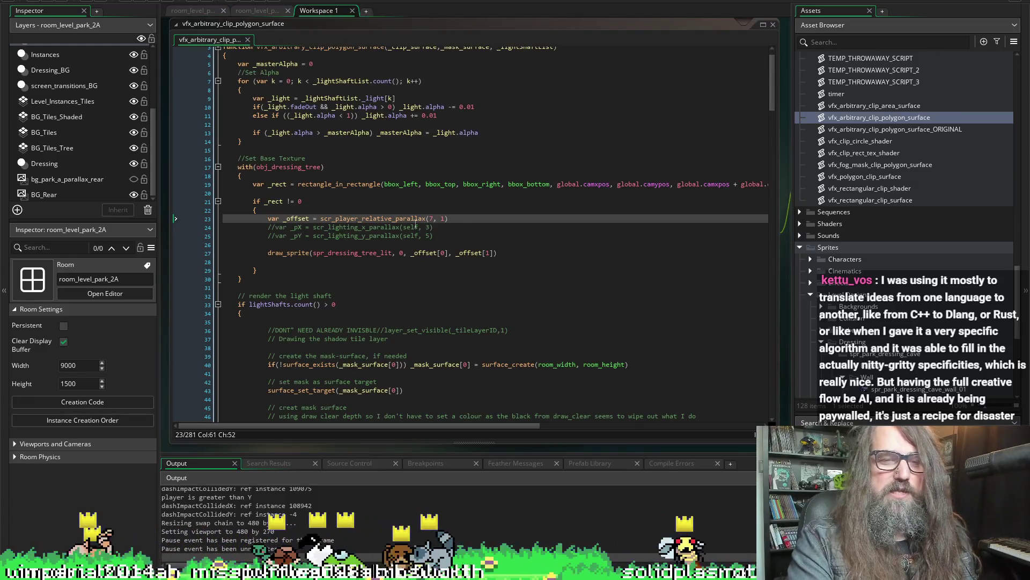
left_click(466, 216)
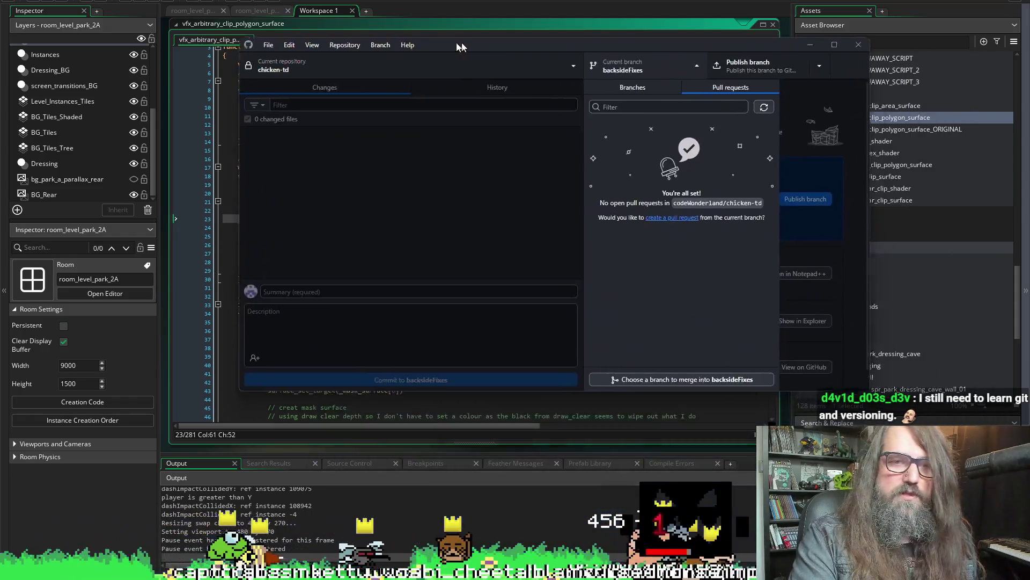
left_click_drag(460, 47, 403, 71)
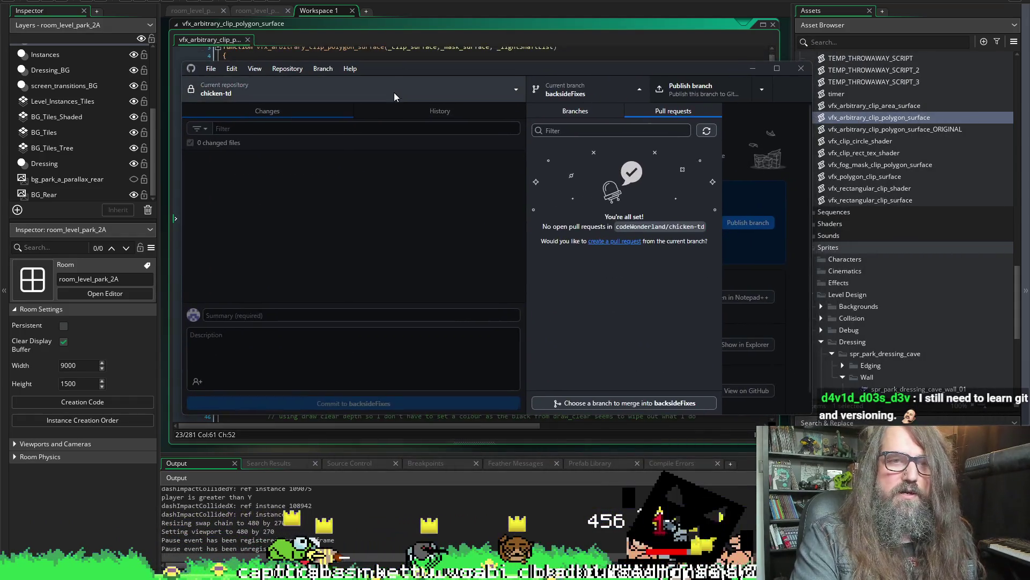
Switch GitHub Desktop to OtterMakeGames, move it off-screen, and select the scr_player_relative_parallax call.
left_click(394, 92)
left_click(252, 165)
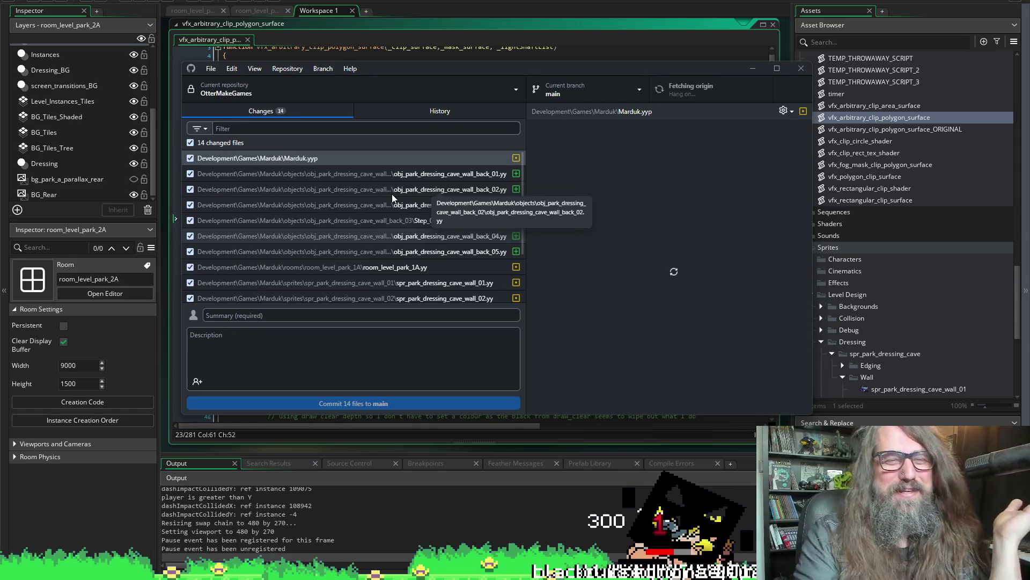
mouse_move(388, 64)
left_mouse_down()
mouse_move(533, 176)
mouse_move(1029, 215)
left_mouse_up()
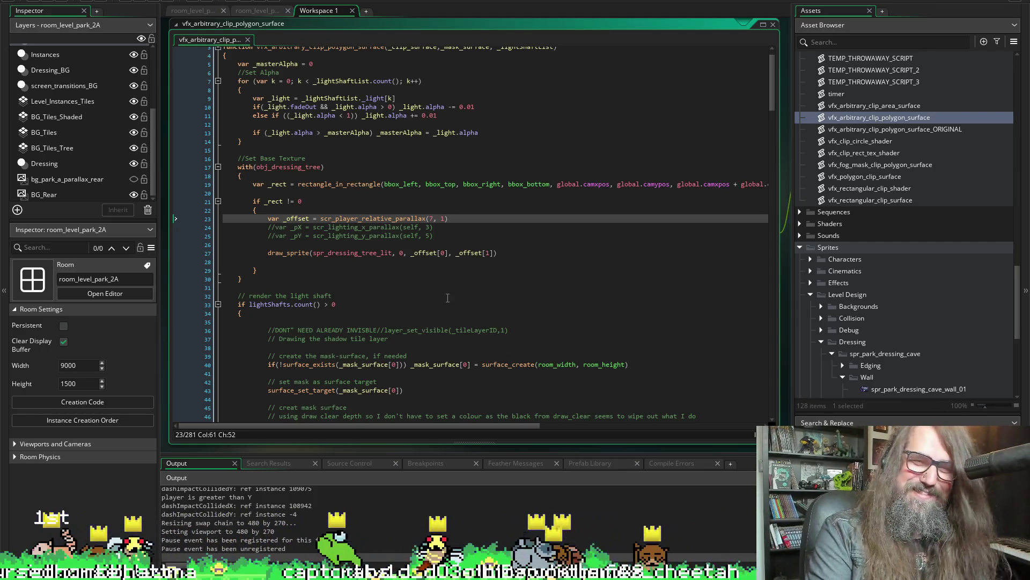
left_click_drag(447, 219, 334, 219)
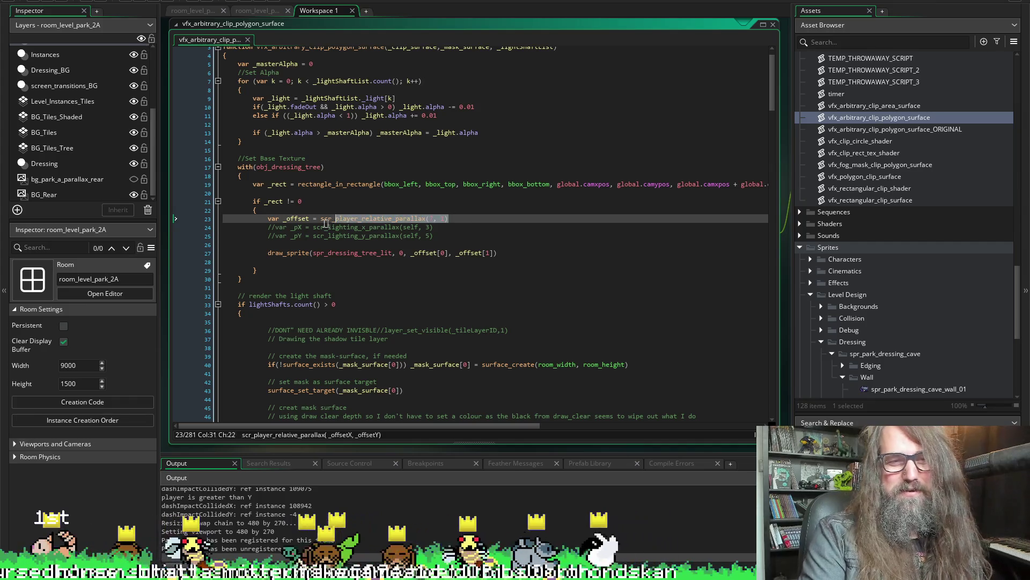
left_click(471, 218)
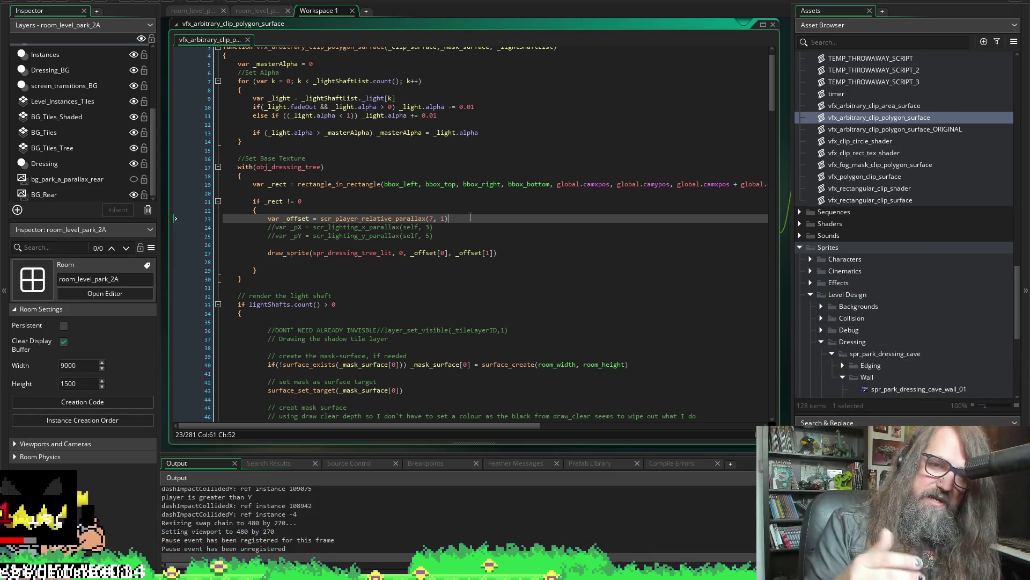
key("shift+Home")
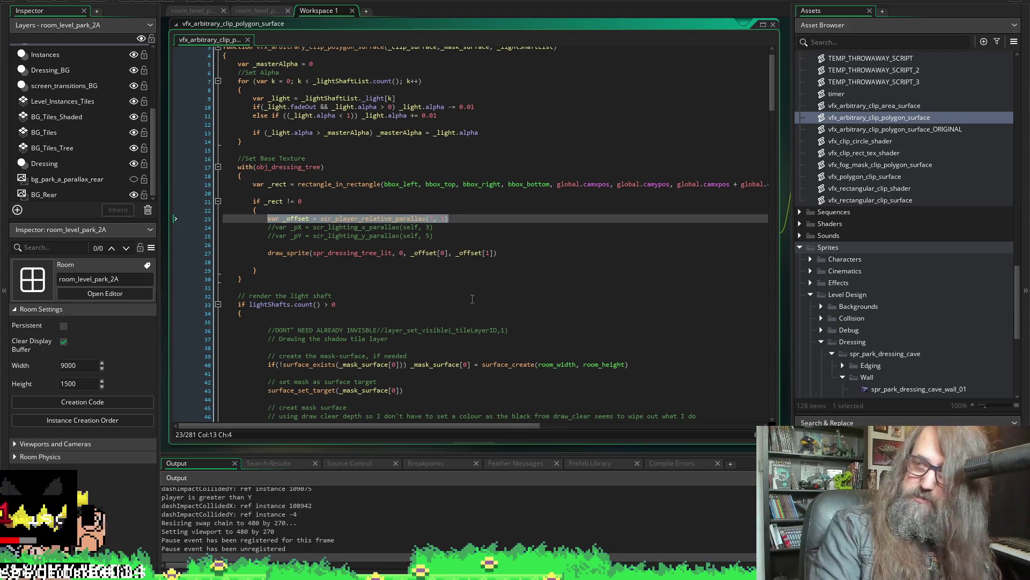
left_click(462, 221)
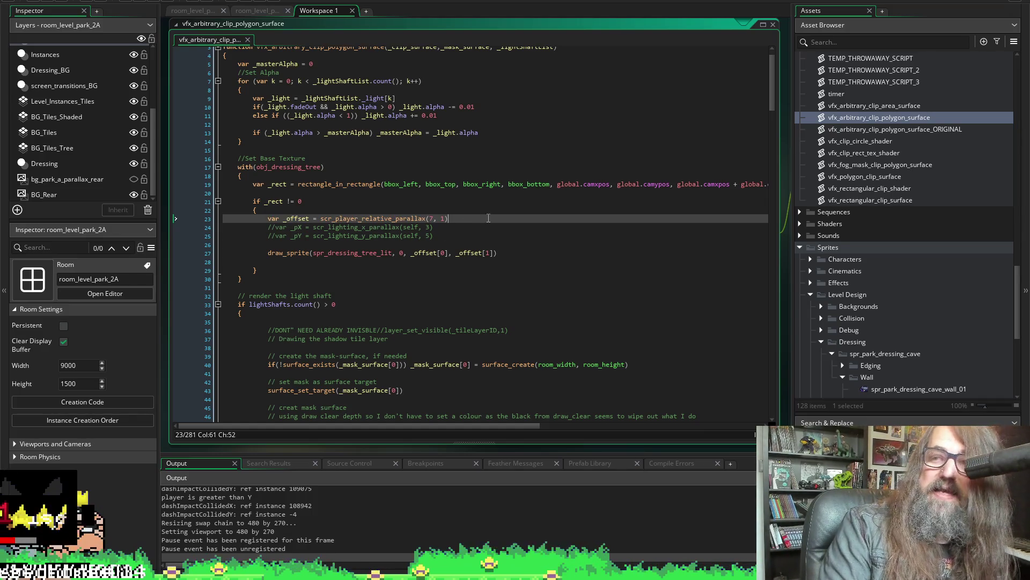
mouse_move(467, 215)
left_mouse_down()
mouse_move(281, 215)
mouse_move(266, 228)
mouse_move(267, 217)
left_mouse_up()
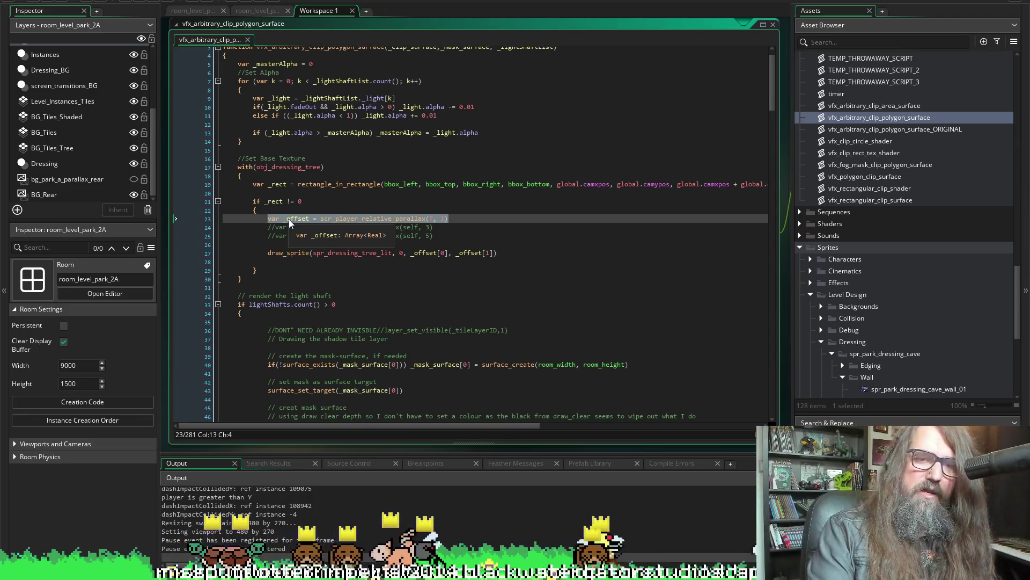
left_click(449, 228)
left_click_drag(448, 218, 267, 218)
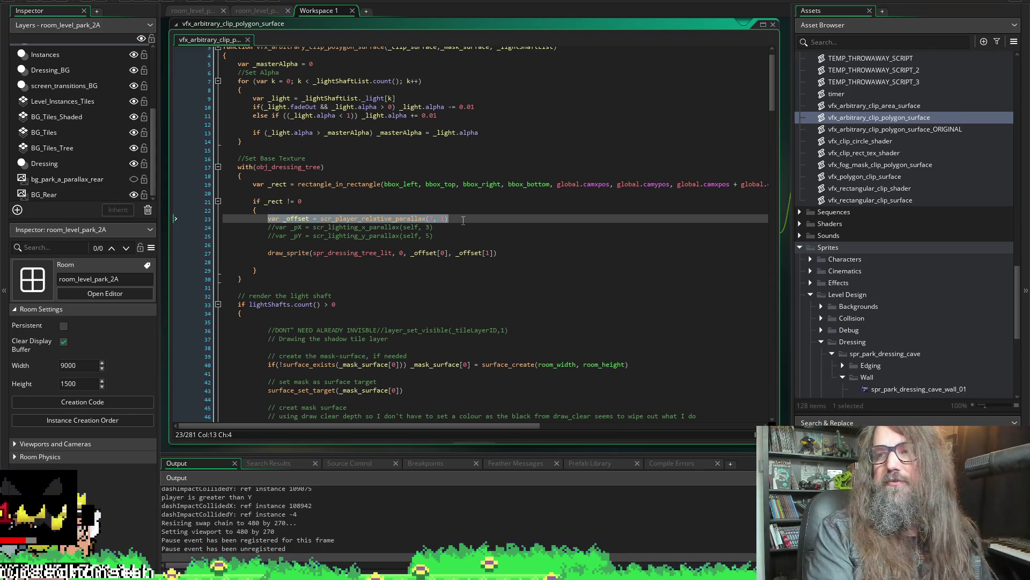
left_click(463, 220)
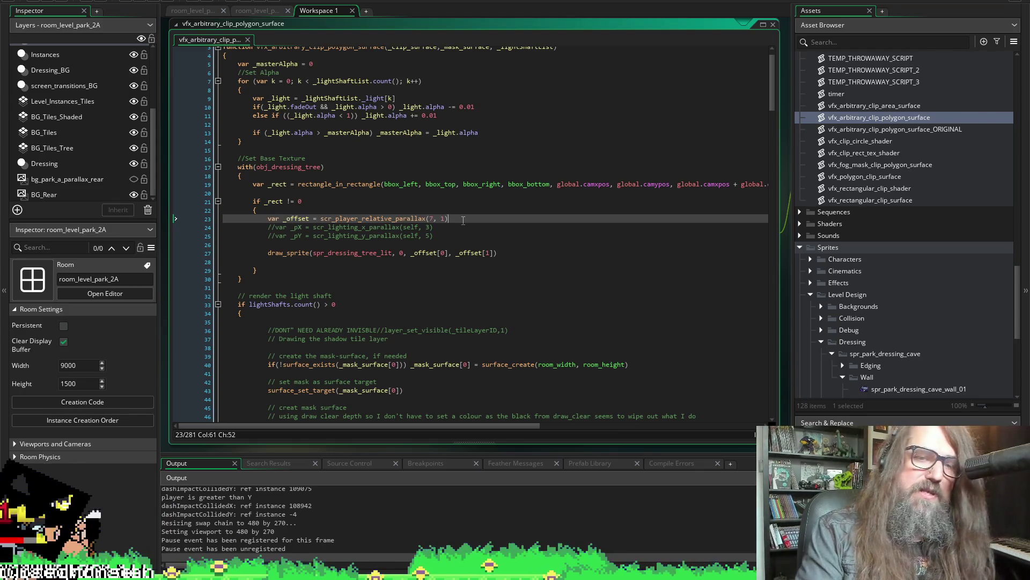
left_click_drag(457, 218, 267, 219)
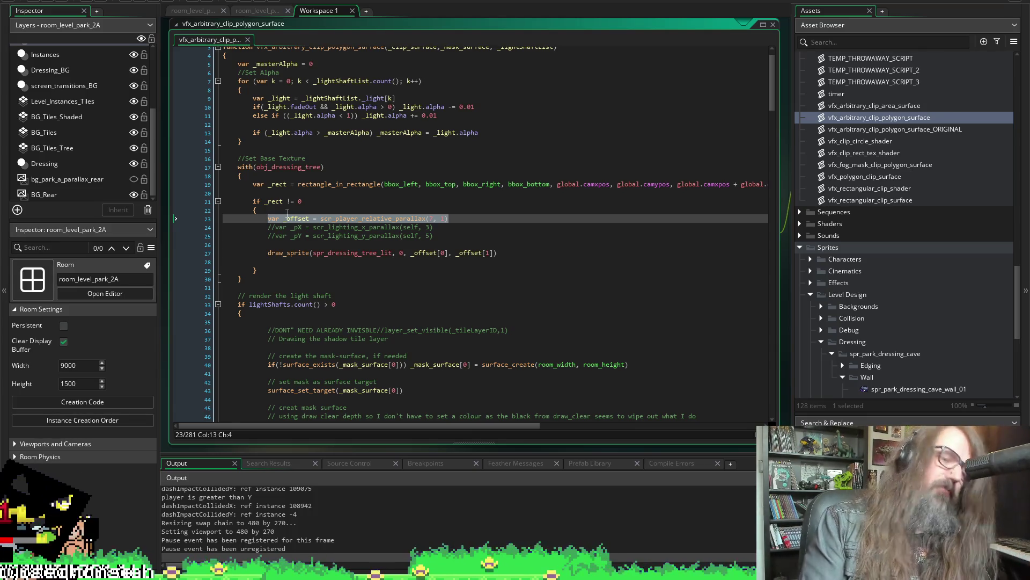
left_click_drag(460, 222, 264, 224)
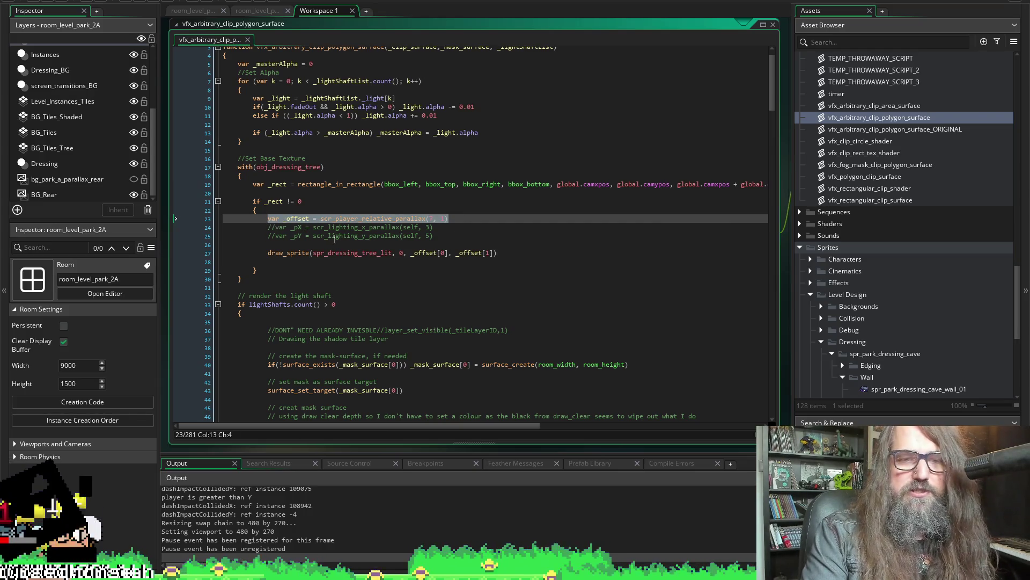
left_click(461, 220)
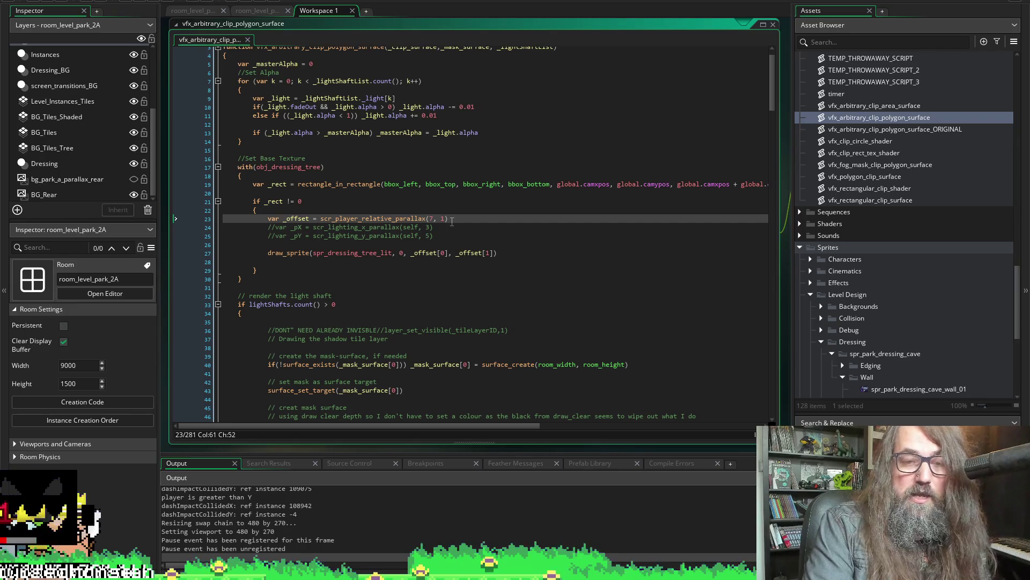
mouse_move(447, 217)
left_mouse_down()
mouse_move(253, 215)
mouse_move(268, 221)
left_mouse_up()
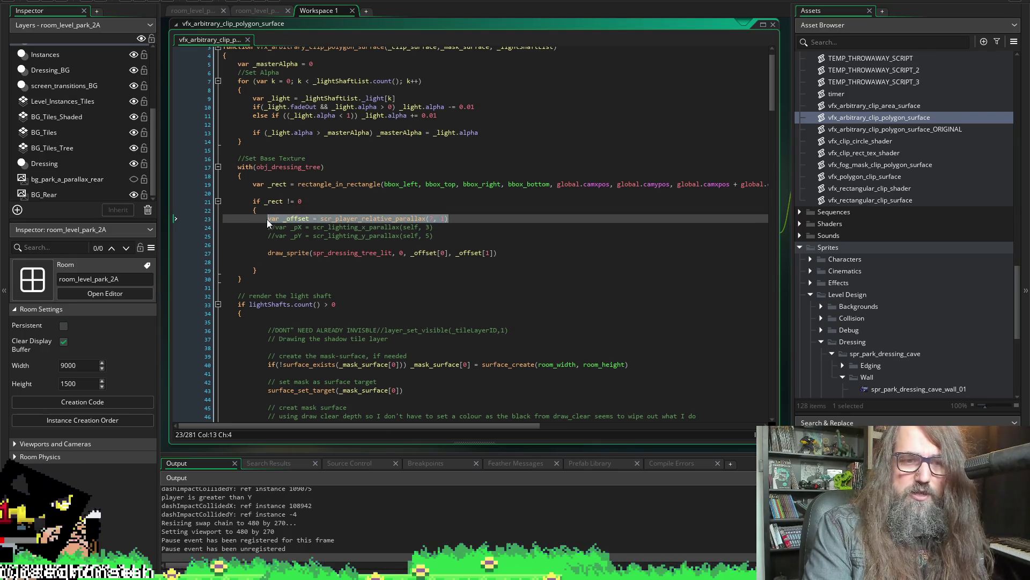
left_click(456, 222)
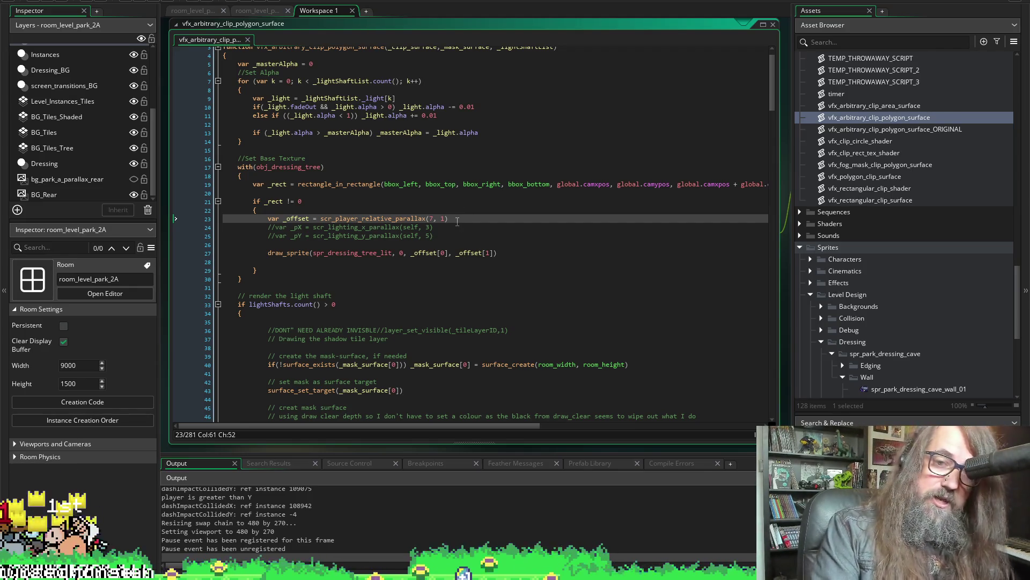
key("shift+Home")
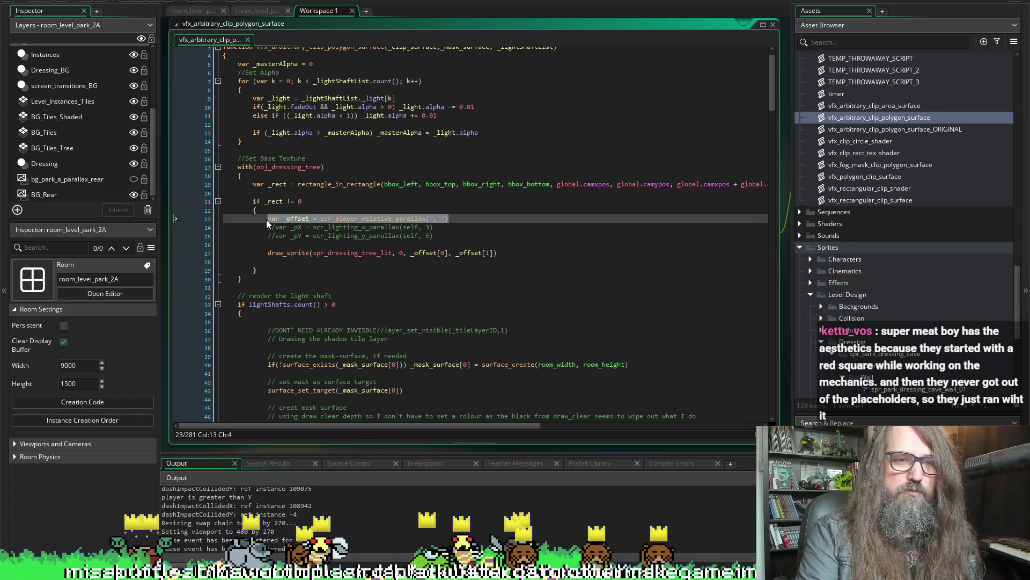
Scroll down to the obj_tall_grass and obj_character editors, then switch to Twitch's Video Producer page.
scroll(163, 276, "up", 3)
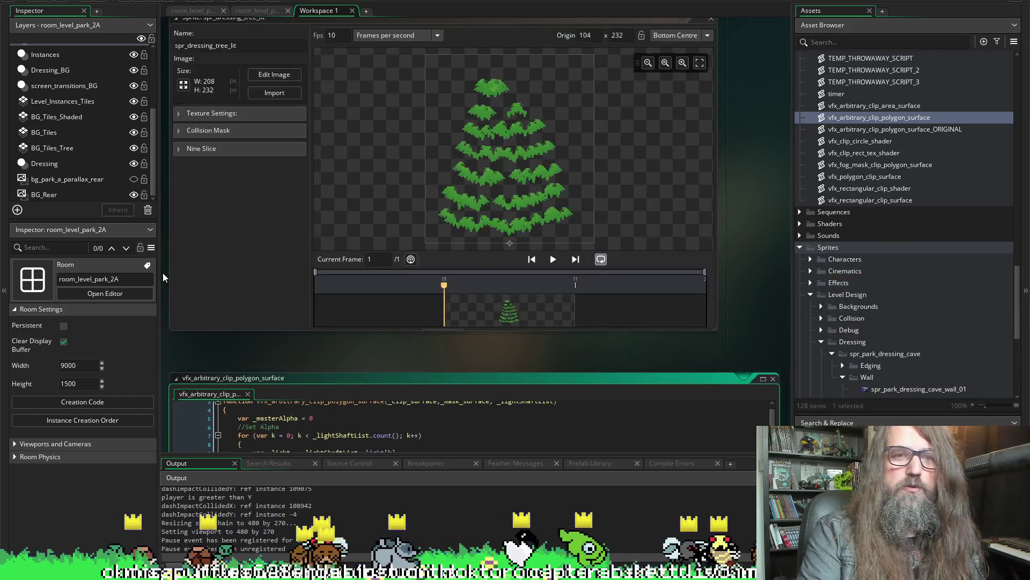
scroll(163, 272, "down", 5)
scroll(481, 301, "down", 5)
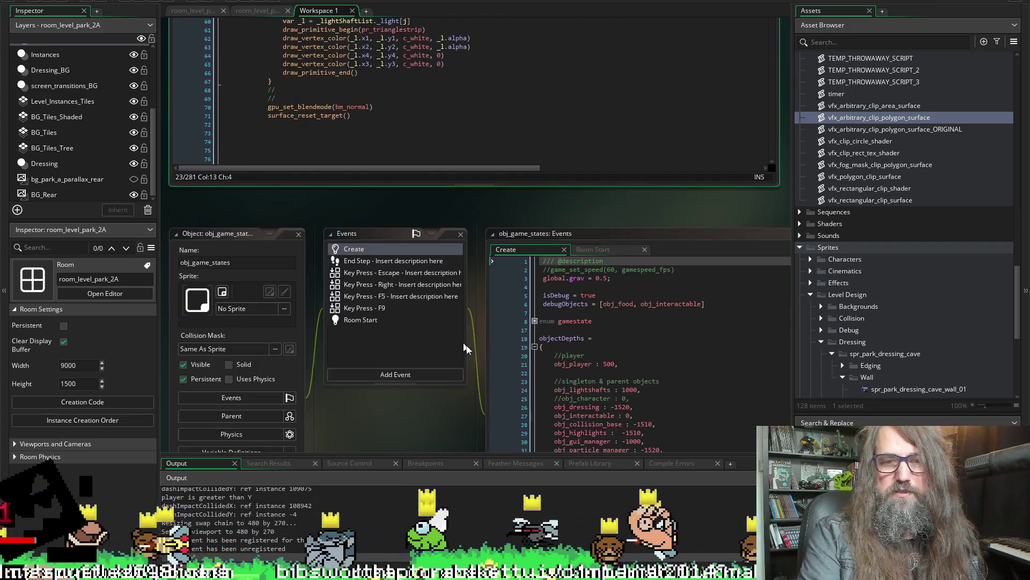
scroll(529, 280, "down", 10)
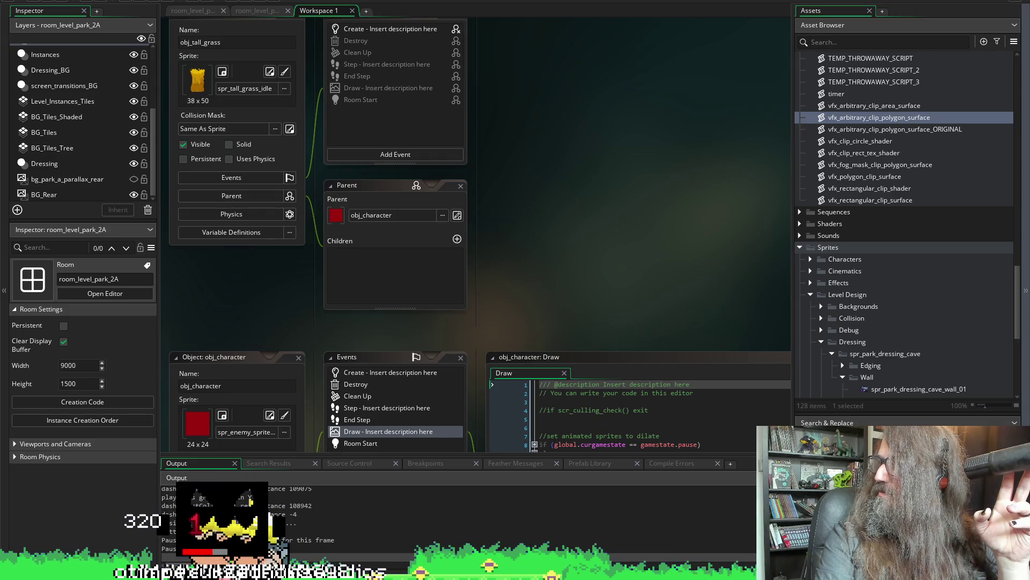
key("alt+Tab")
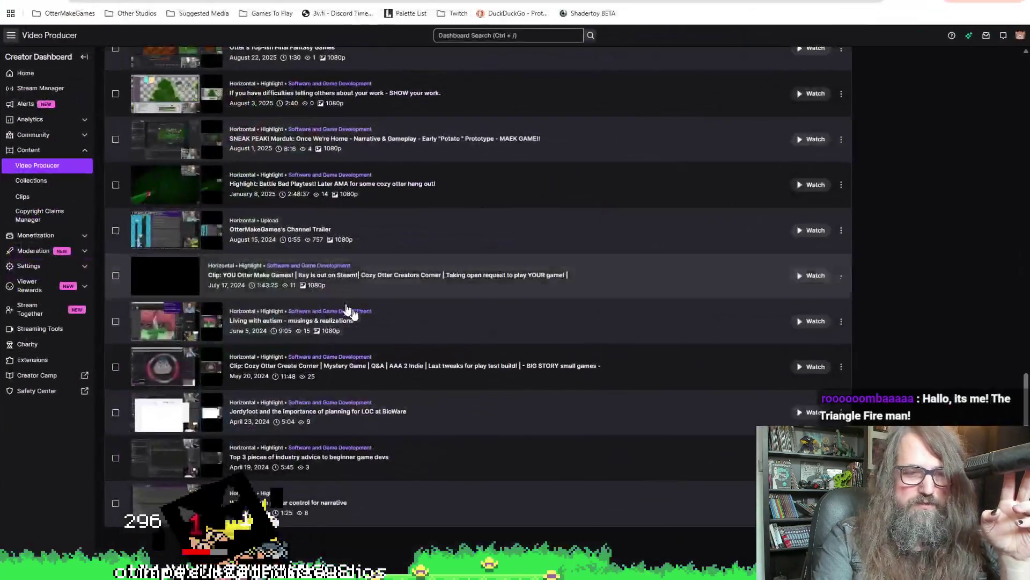
scroll(239, 322, "up", 3)
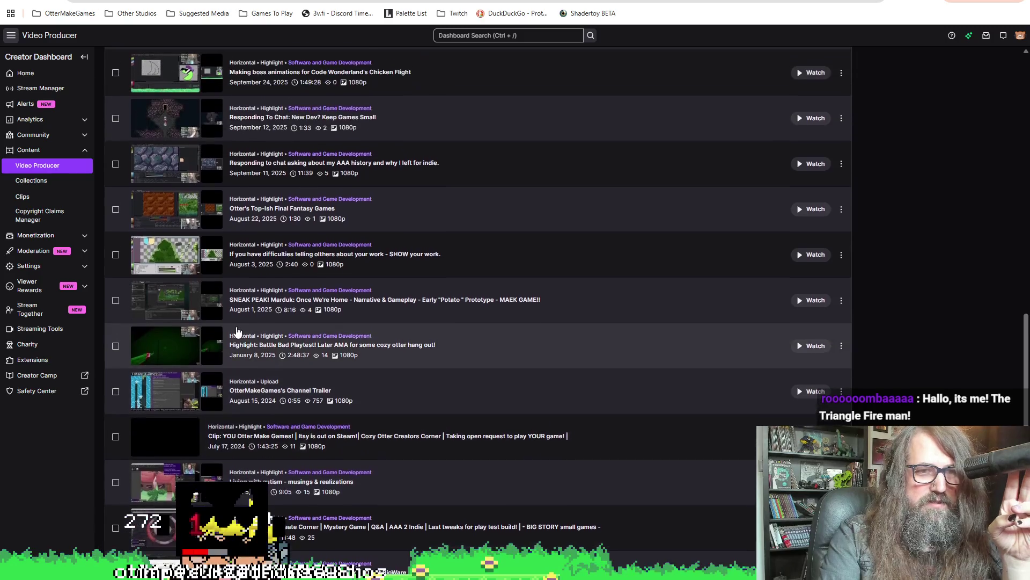
scroll(237, 321, "down", 3)
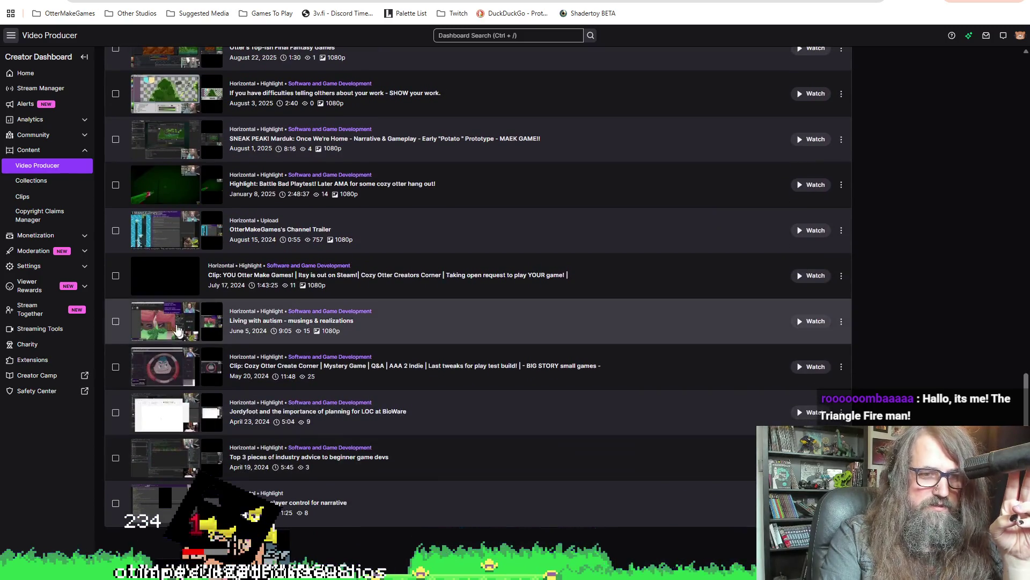
scroll(177, 226, "up", 6)
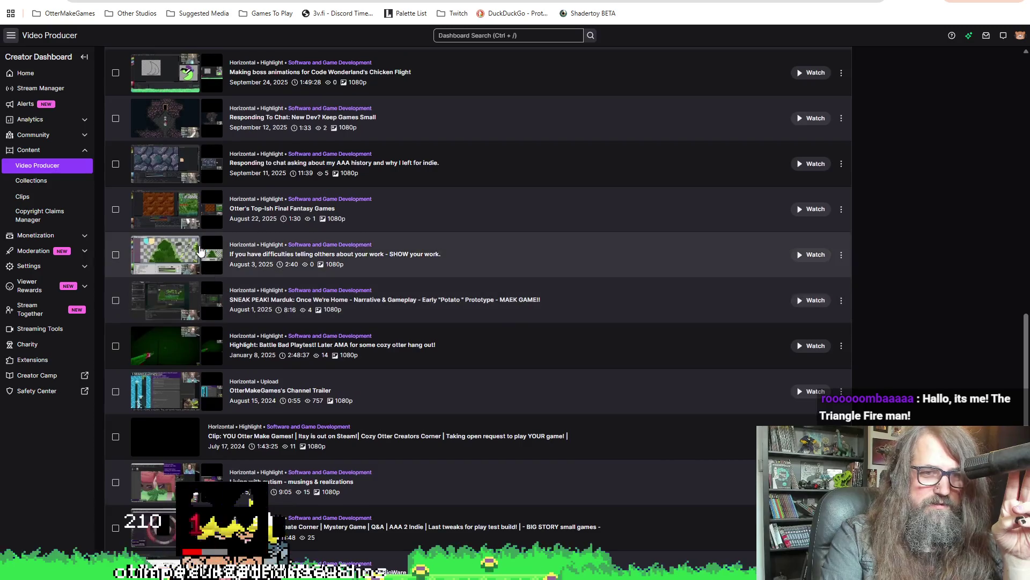
scroll(204, 252, "up", 10)
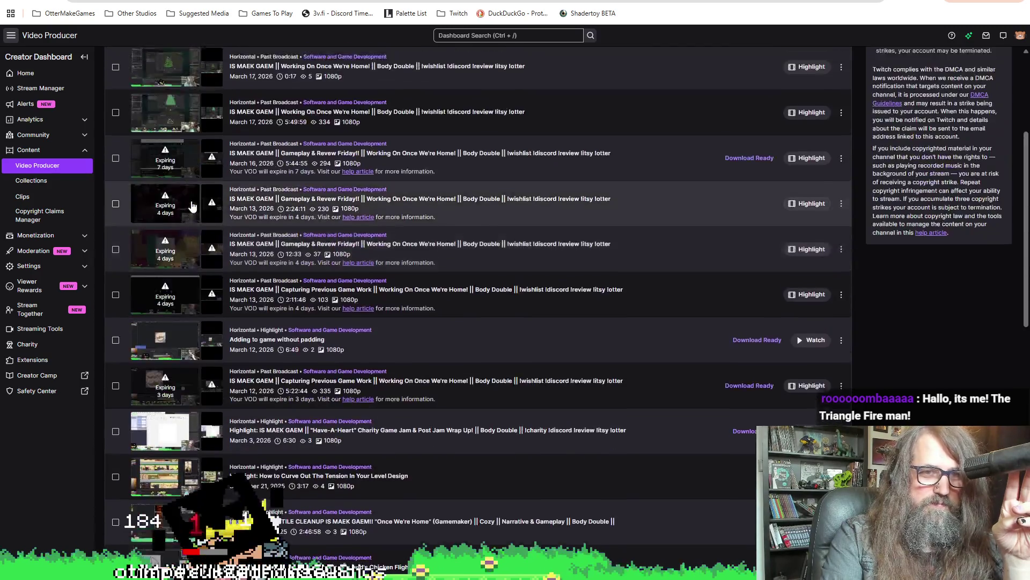
scroll(225, 262, "down", 6)
scroll(225, 262, "down", 10)
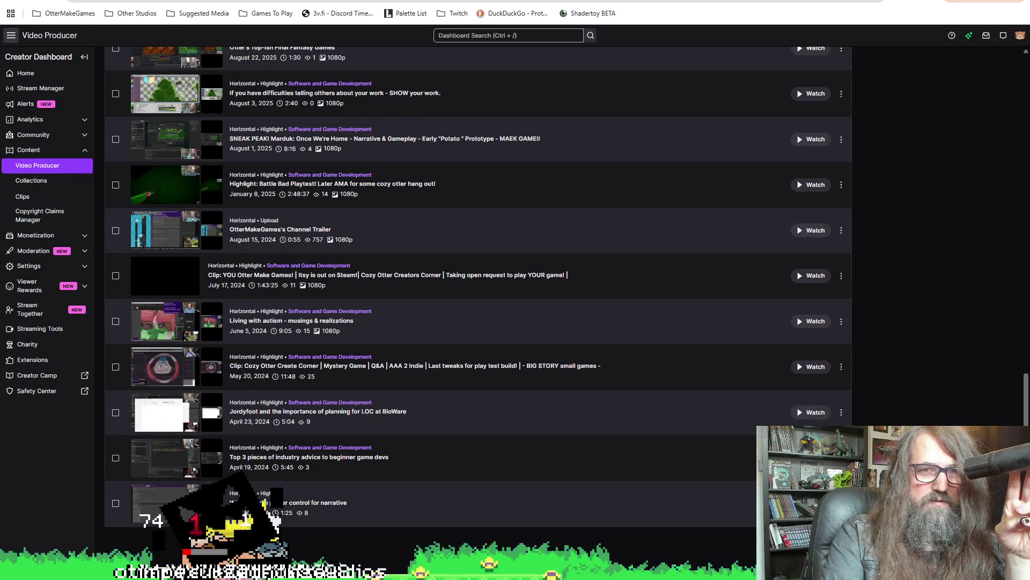
key("super+Down")
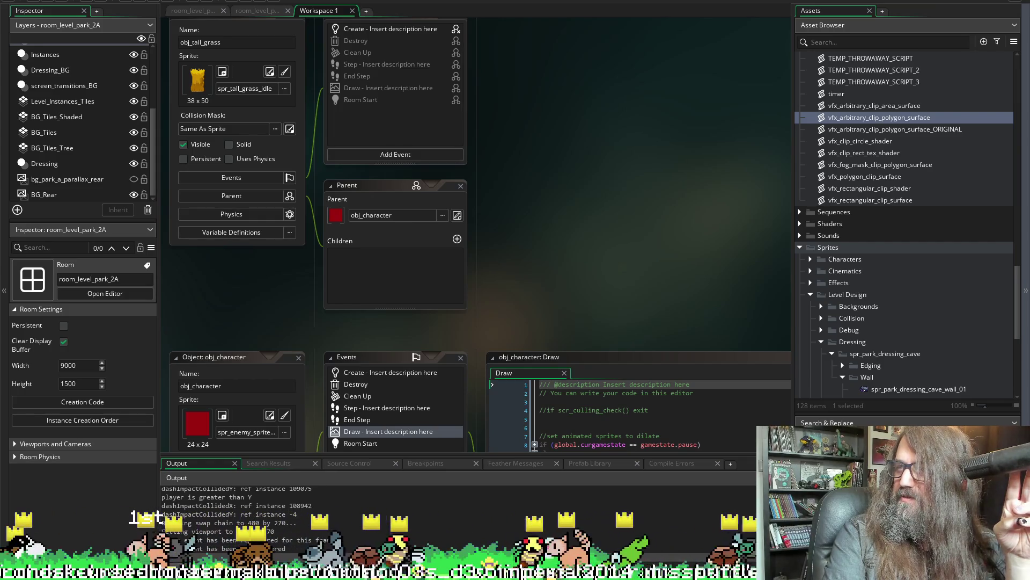
key("alt+Tab")
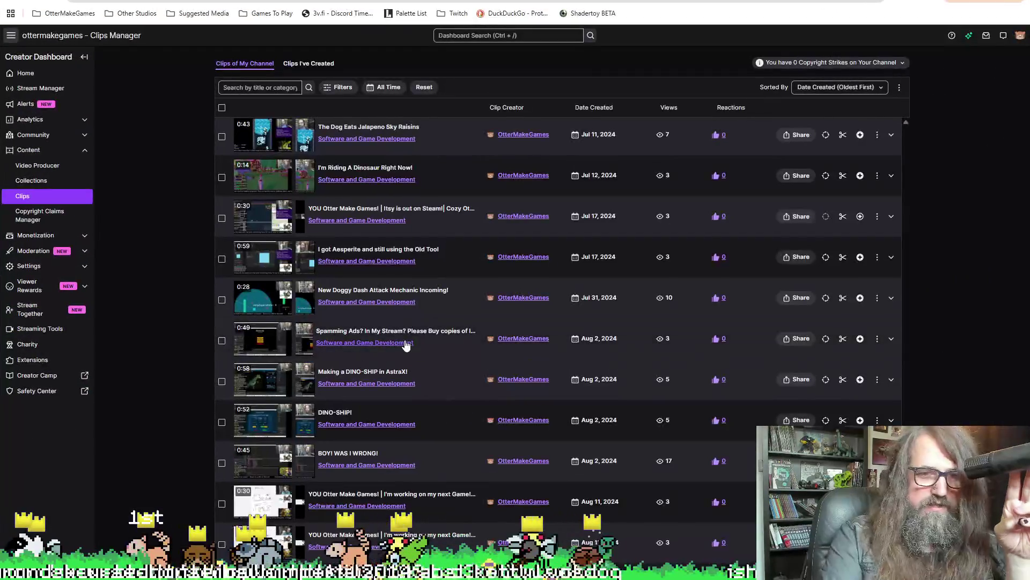
Preview the 'New Doggy Dash Attack Mechanic Incoming!' clip and open it on its own page.
left_click(451, 297)
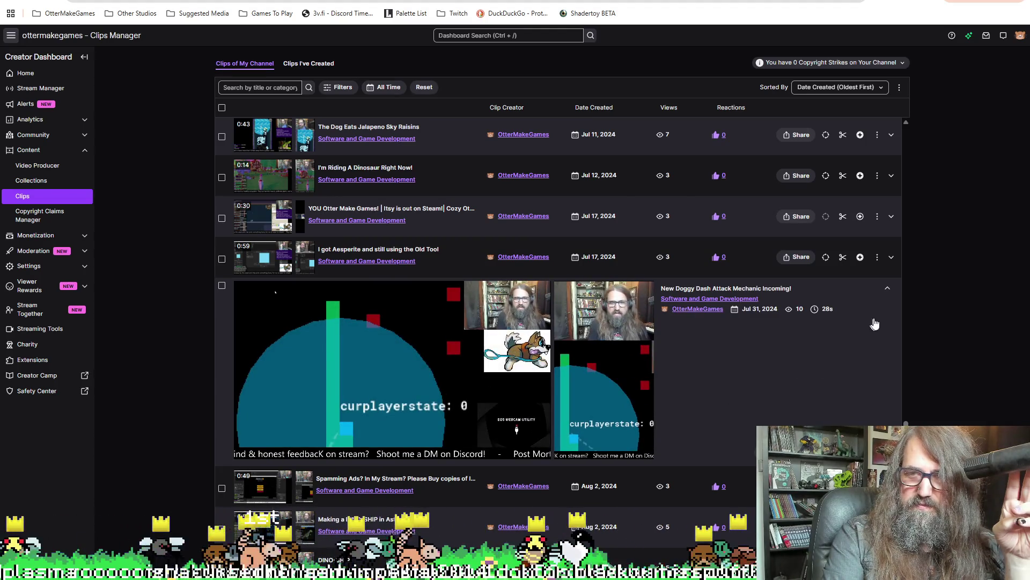
left_click(716, 291)
left_click(444, 295)
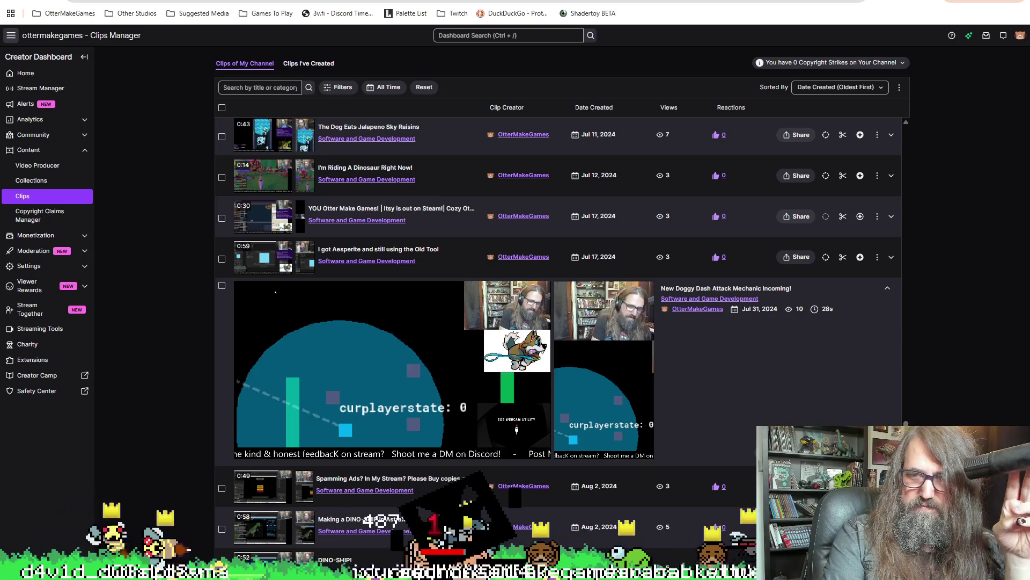
left_click(275, 292)
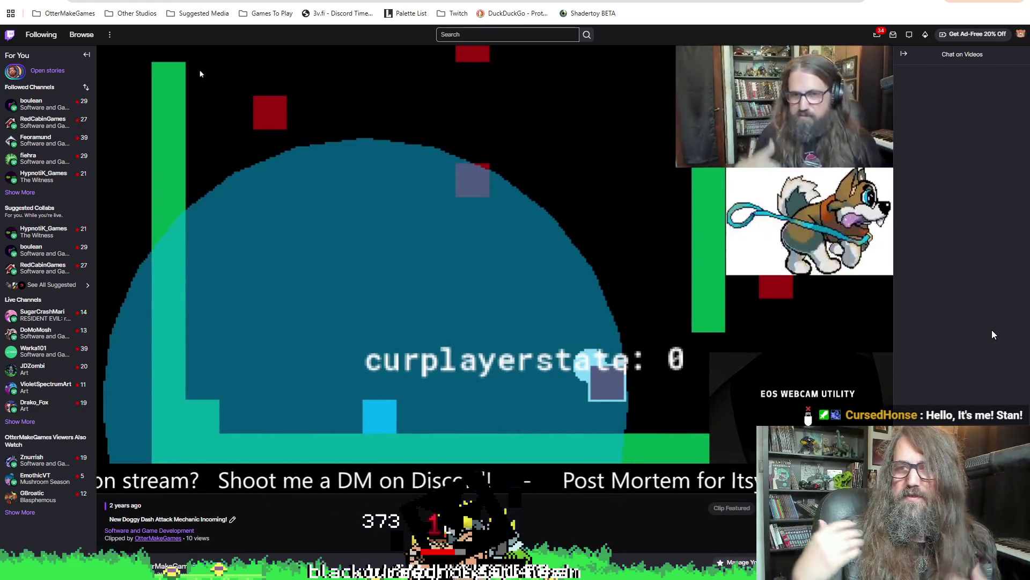
Watch the Doggy Dash attack mechanic clip, then return to the GameMaker workspace.
mouse_move(168, 460)
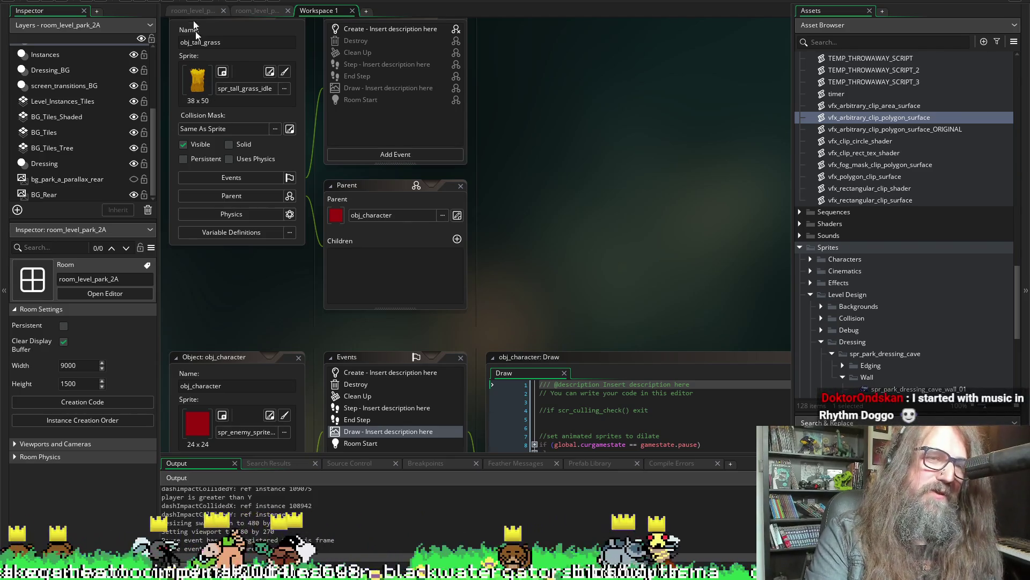
scroll(635, 307, "up", 3)
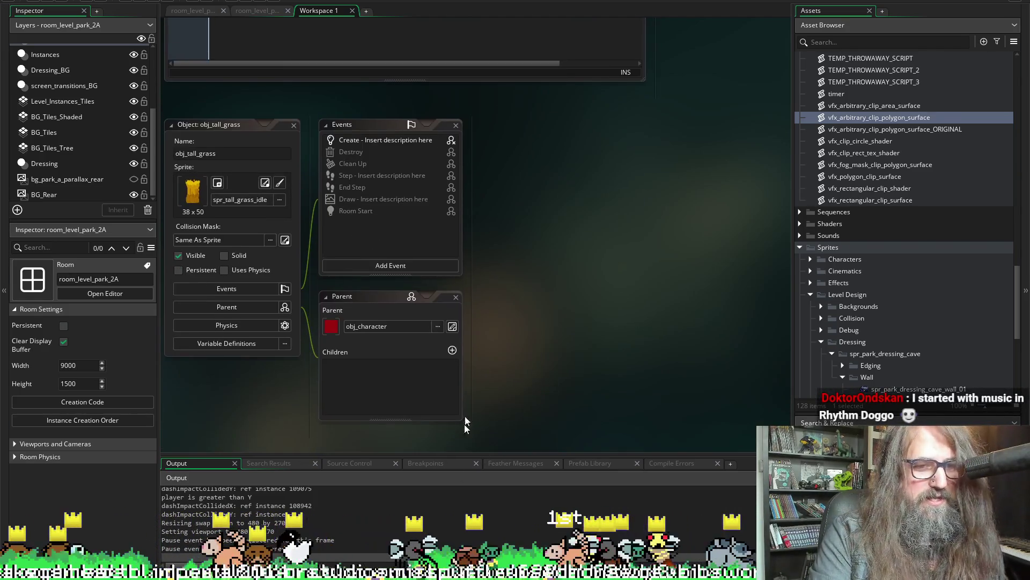
scroll(475, 375, "down", 2)
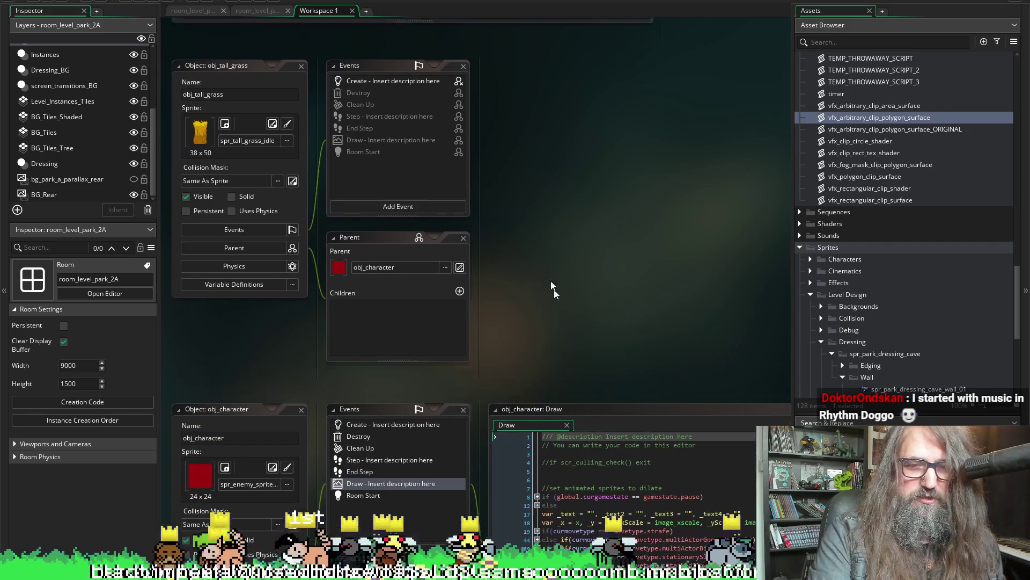
scroll(554, 289, "up", 4)
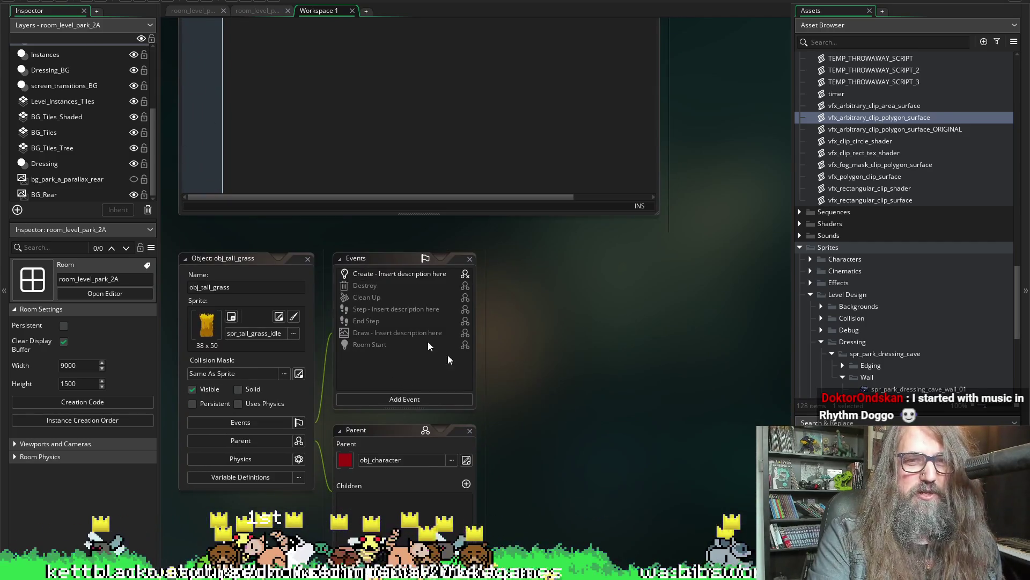
scroll(527, 316, "right", 2)
scroll(484, 304, "down", 1)
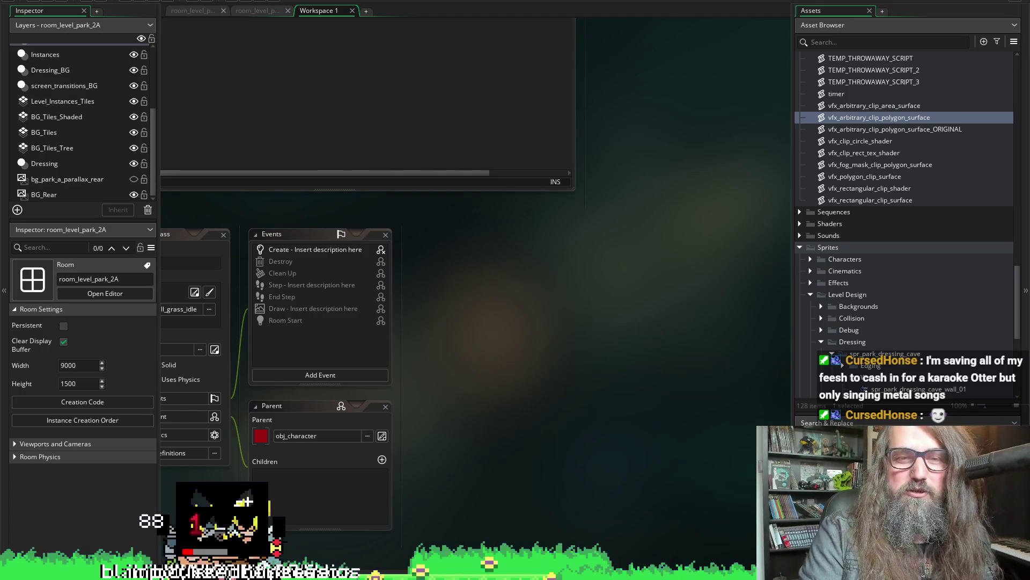
double_click(313, 308)
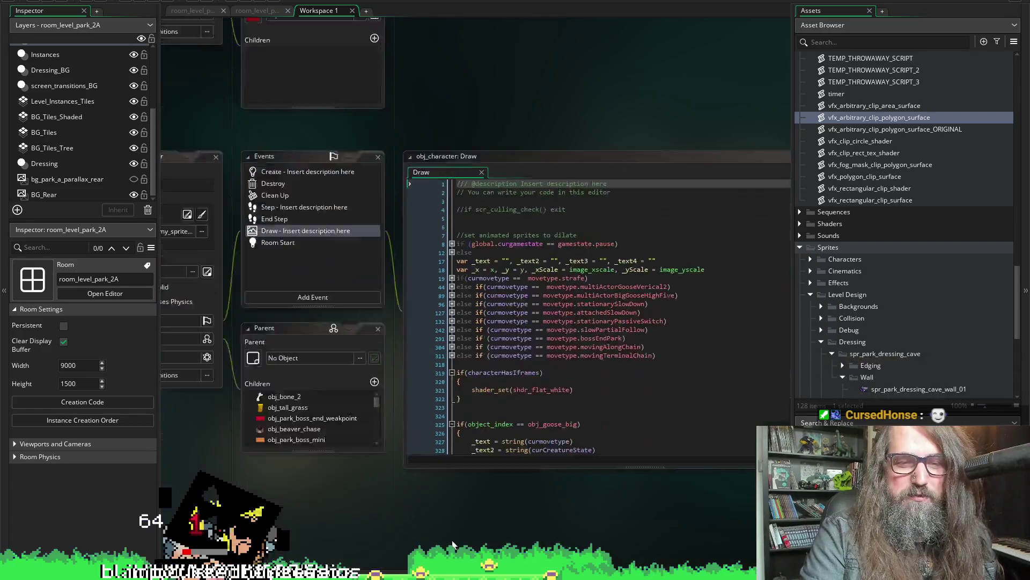
Find and focus obj_park_dressing_cave_wall_back_03's Step code with its lighting-parallax x and y lines.
scroll(413, 448, "down", 15)
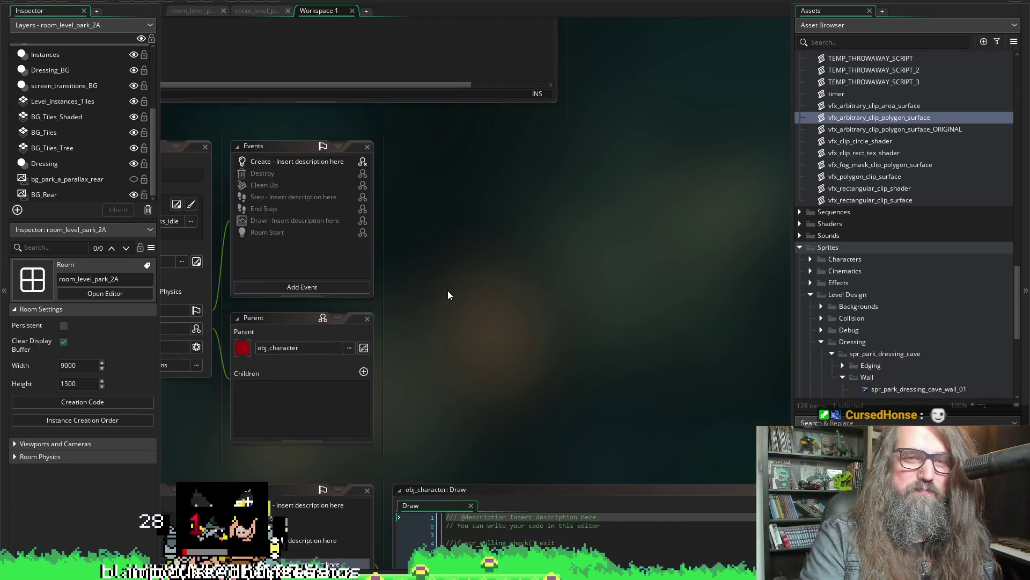
scroll(600, 302, "down", 10)
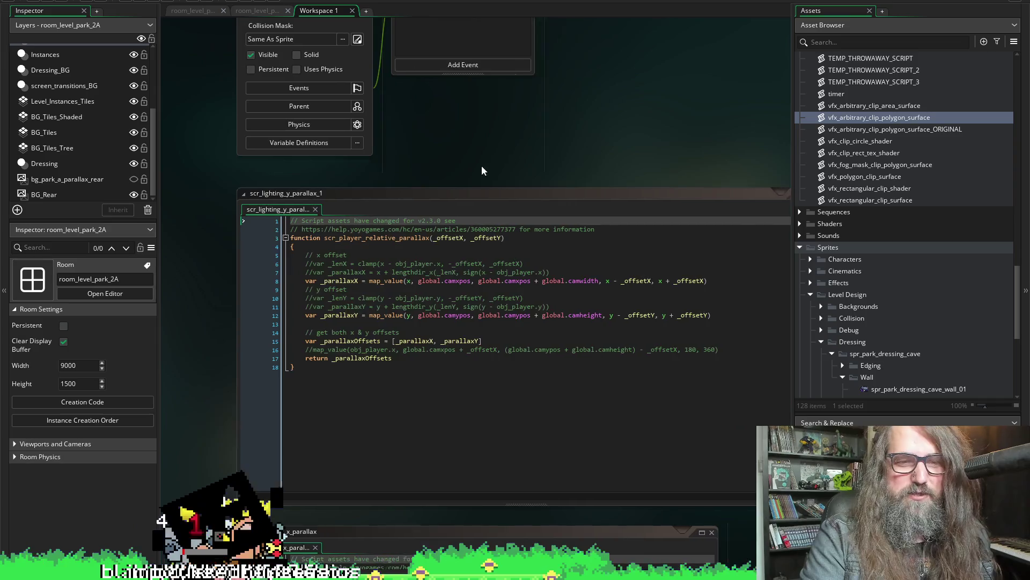
scroll(593, 172, "up", 3)
scroll(531, 241, "up", 8)
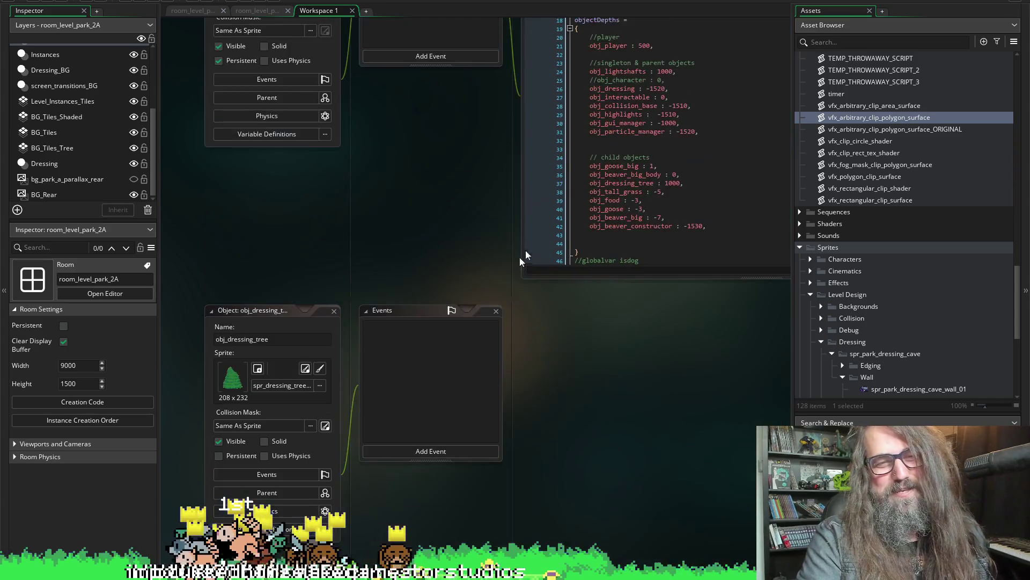
scroll(456, 249, "left", 3)
scroll(384, 257, "right", 3)
scroll(381, 263, "up", 8)
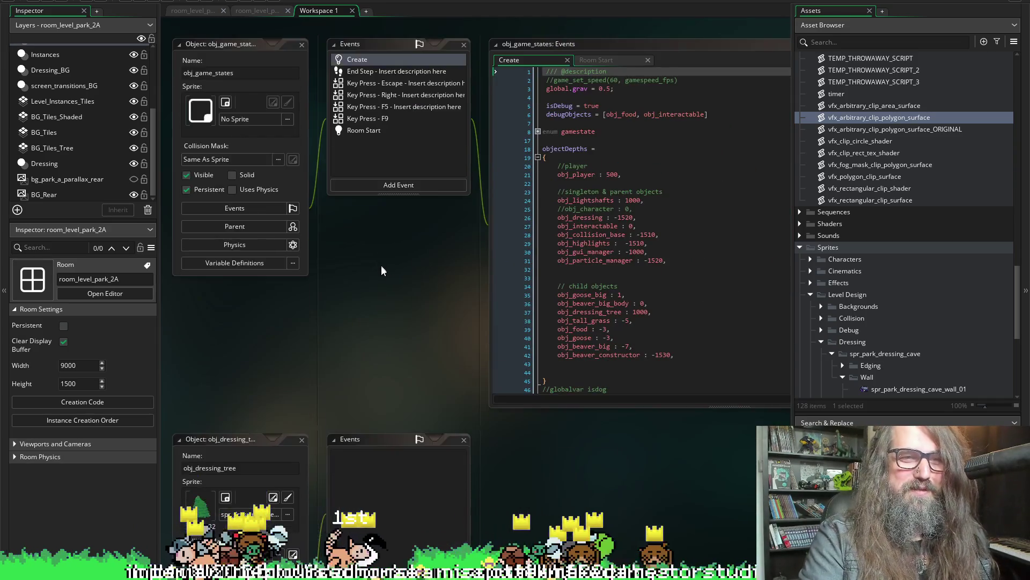
scroll(504, 267, "up", 10)
scroll(807, 243, "up", 5)
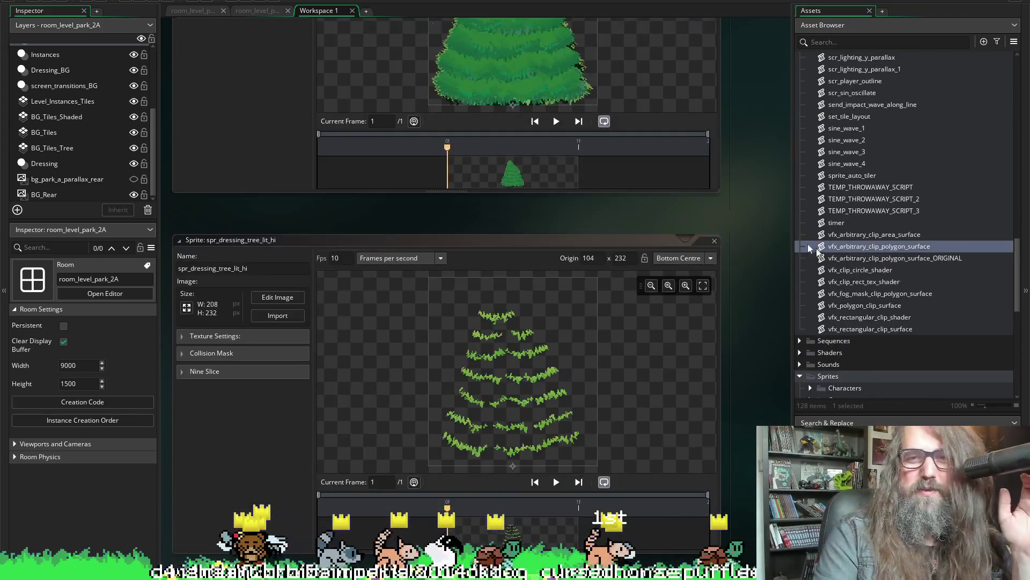
scroll(755, 295, "up", 3)
scroll(677, 269, "down", 10)
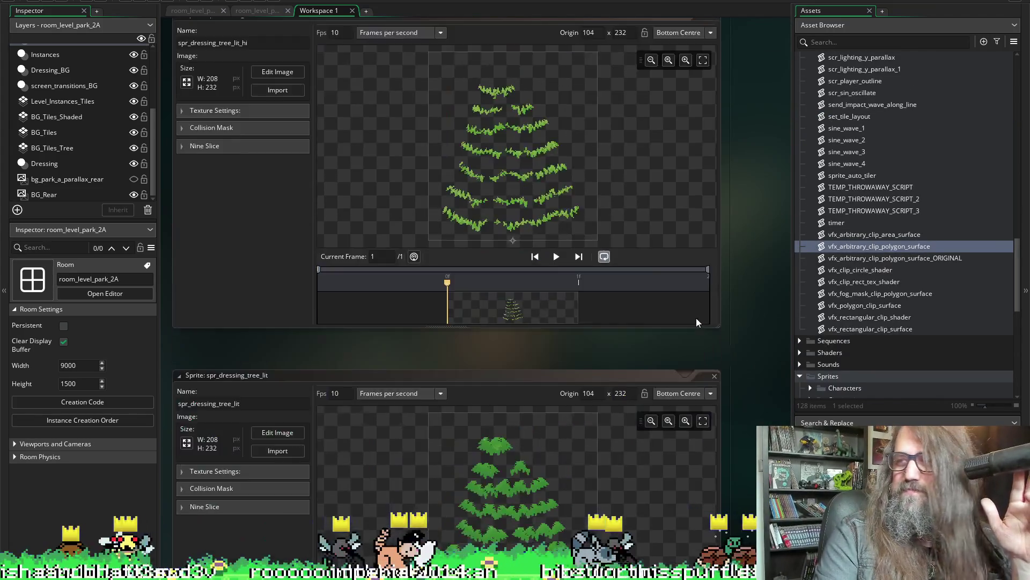
scroll(696, 318, "down", 15)
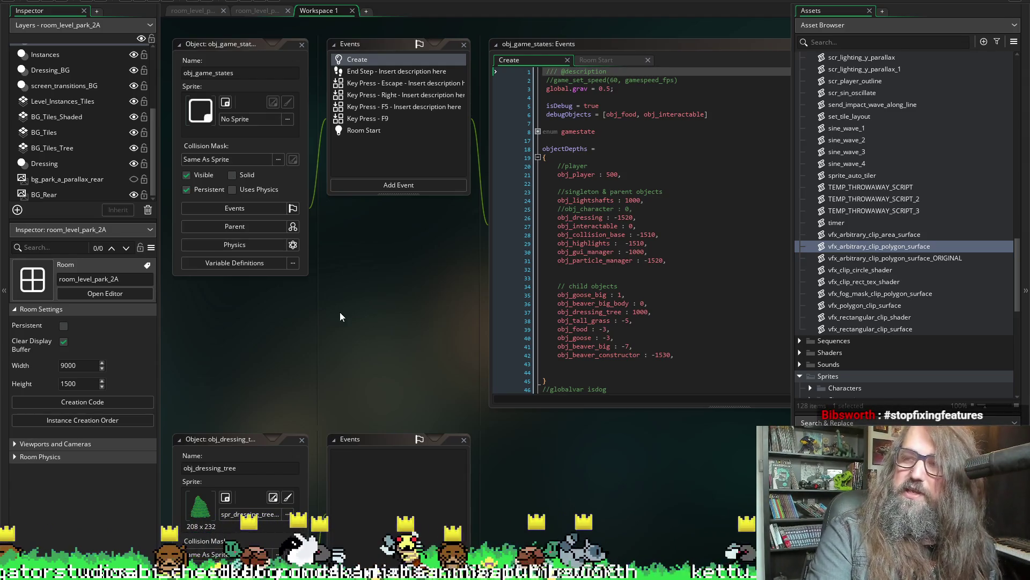
scroll(334, 293, "down", 3)
scroll(334, 281, "down", 2)
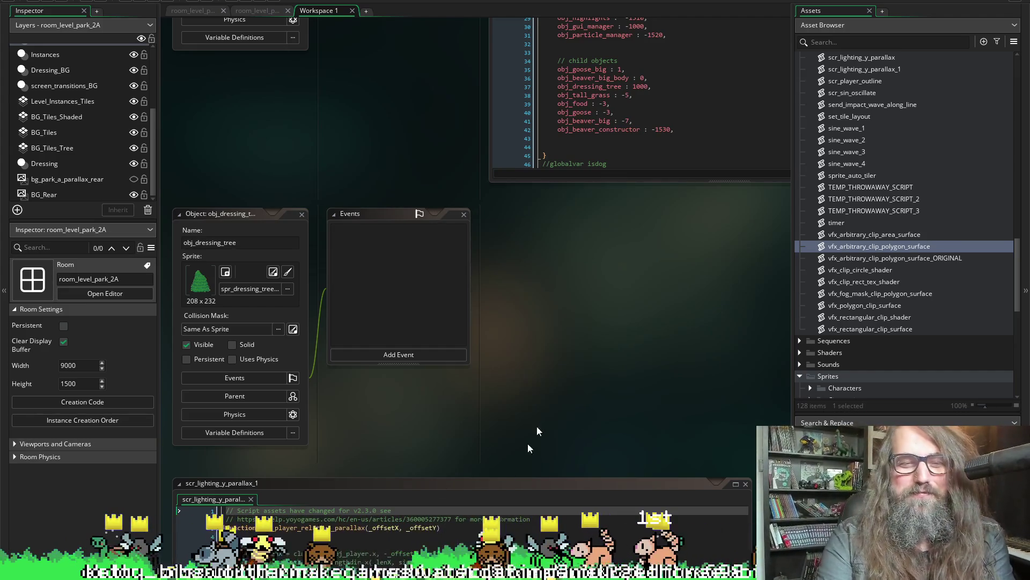
scroll(524, 190, "down", 4)
scroll(529, 193, "down", 15)
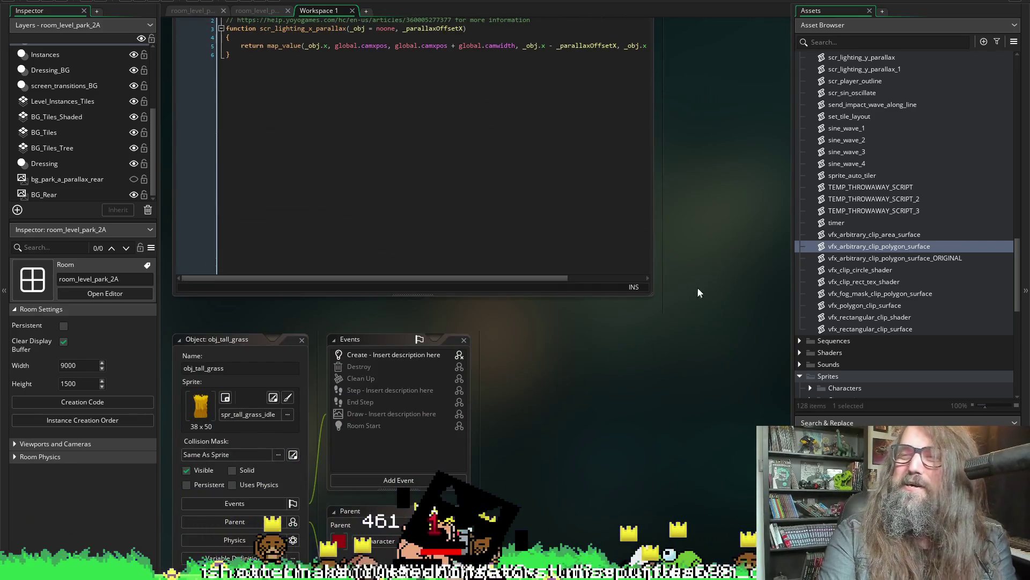
scroll(569, 348, "down", 7)
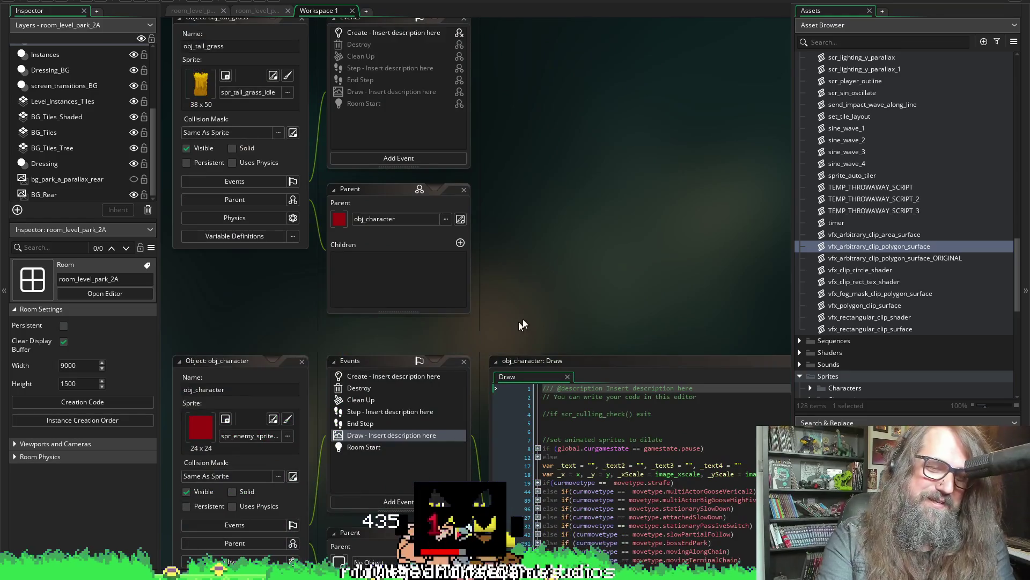
scroll(614, 256, "down", 4)
scroll(469, 147, "down", 4)
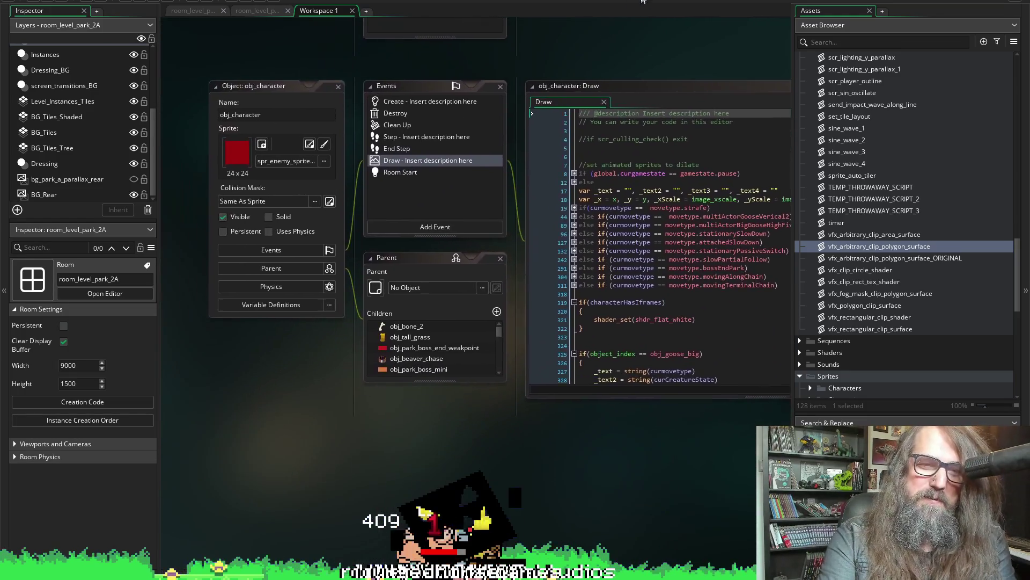
mouse_move(572, 445)
left_mouse_down()
mouse_move(506, 337)
mouse_move(404, 410)
mouse_move(636, 401)
mouse_move(643, 470)
left_mouse_up()
scroll(643, 469, "down", 5)
scroll(547, 304, "down", 5)
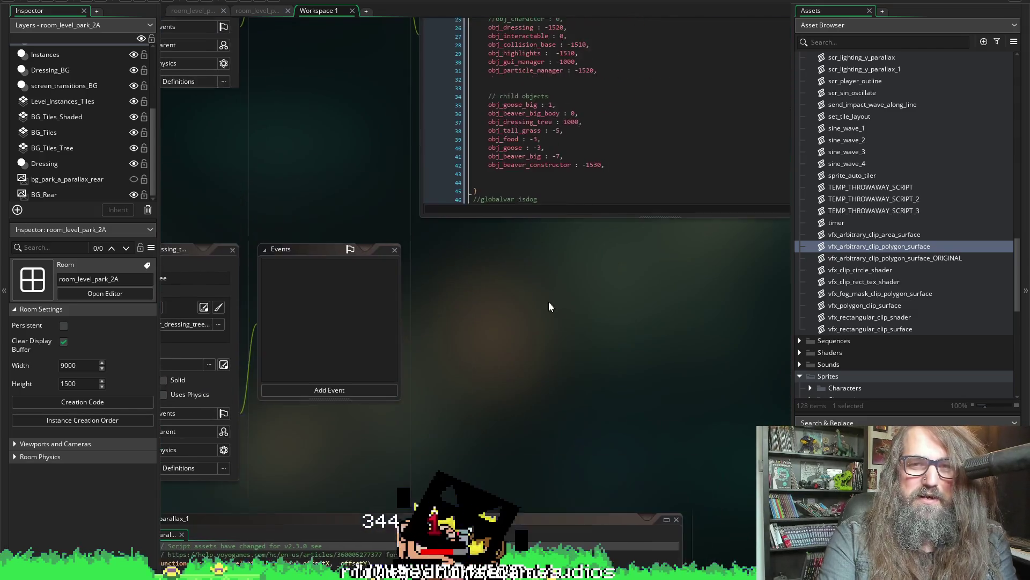
scroll(531, 343, "down", 10)
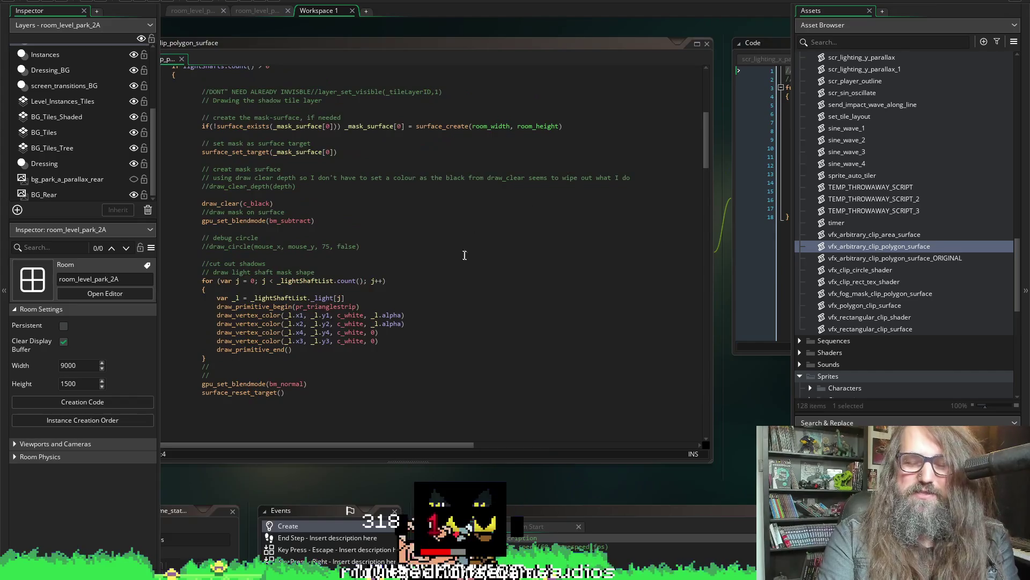
scroll(510, 203, "up", 4)
scroll(586, 120, "down", 2)
scroll(600, 157, "down", 5, "ctrl")
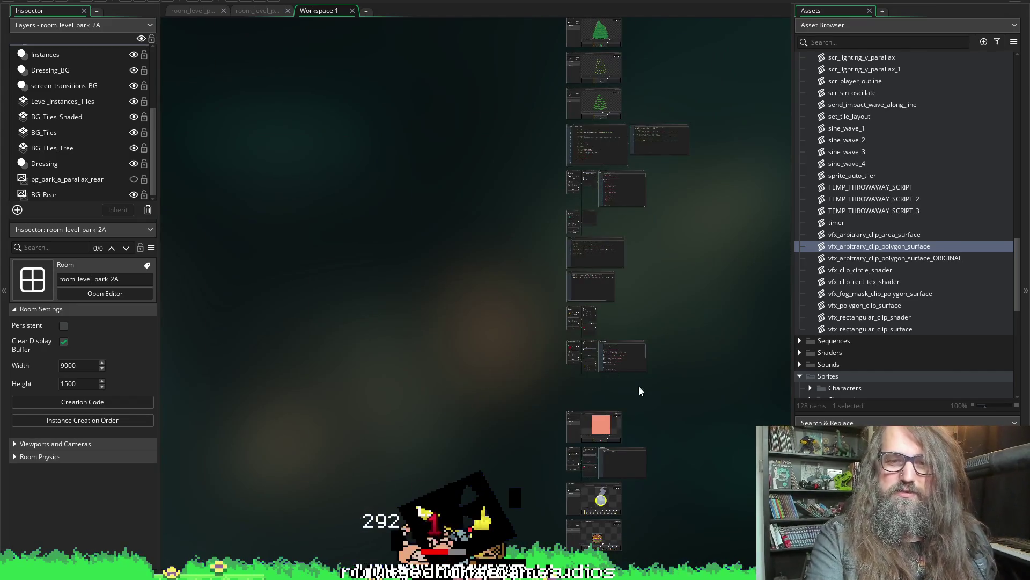
scroll(619, 101, "down", 2, "ctrl")
scroll(619, 101, "up", 7, "ctrl")
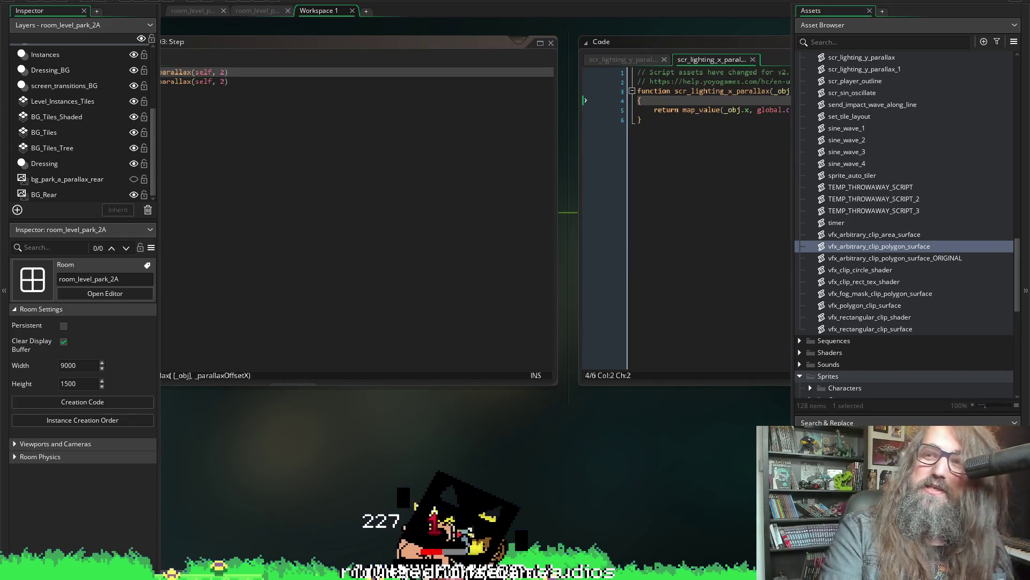
left_click(302, 119)
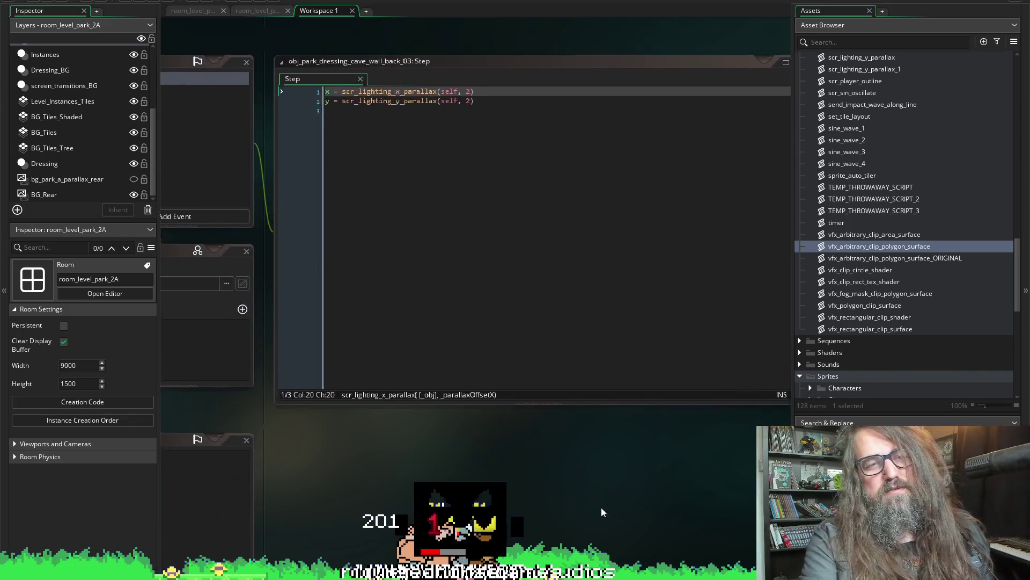
Replace line 1's lighting parallax call with scr_player_relative_parallax(7, 1) and change 'x = var' to 'x'.
left_click_drag(326, 106, 519, 105)
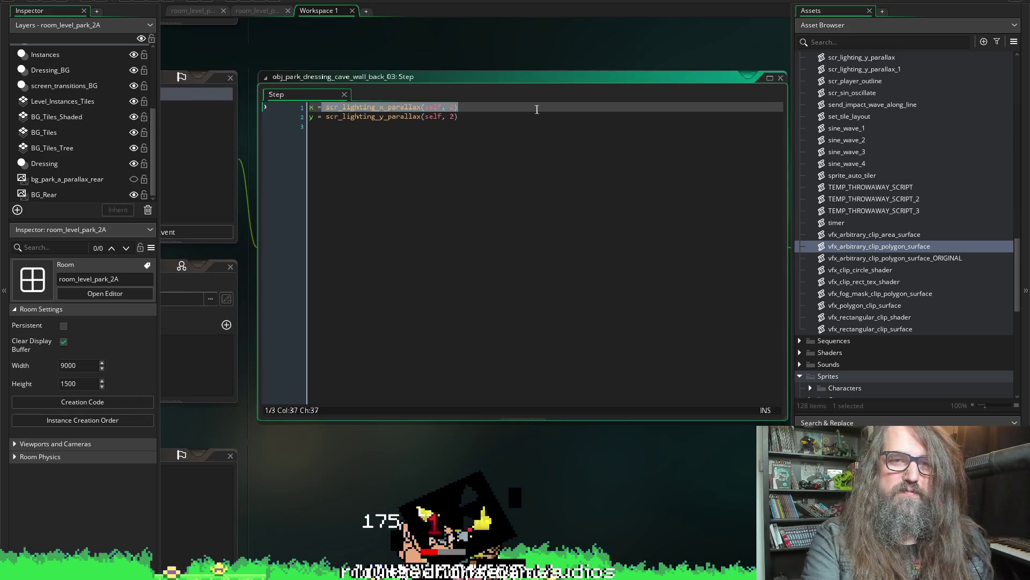
type("var _offset = scr_player_relative_parallax(7, 1)")
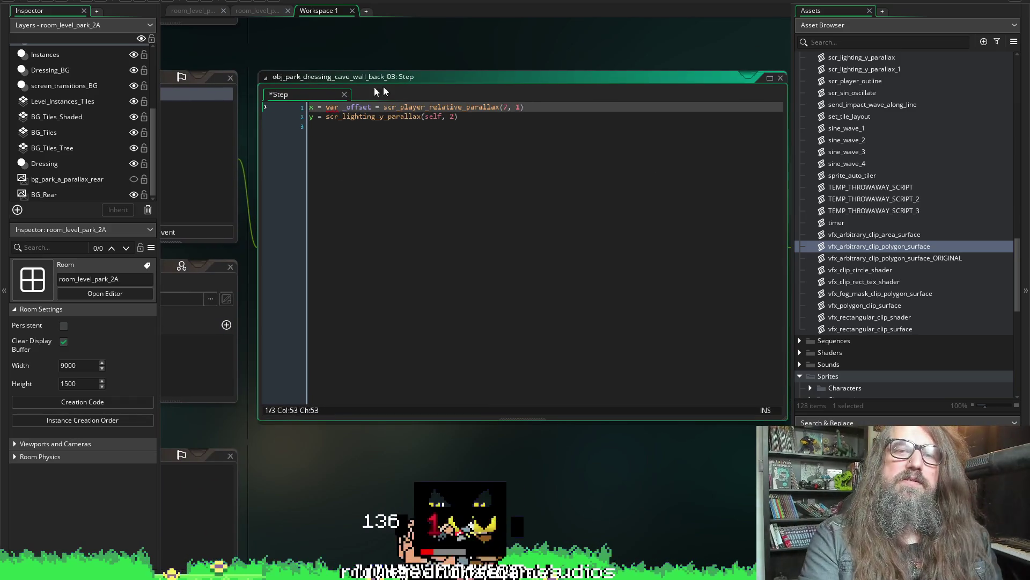
left_click(339, 108)
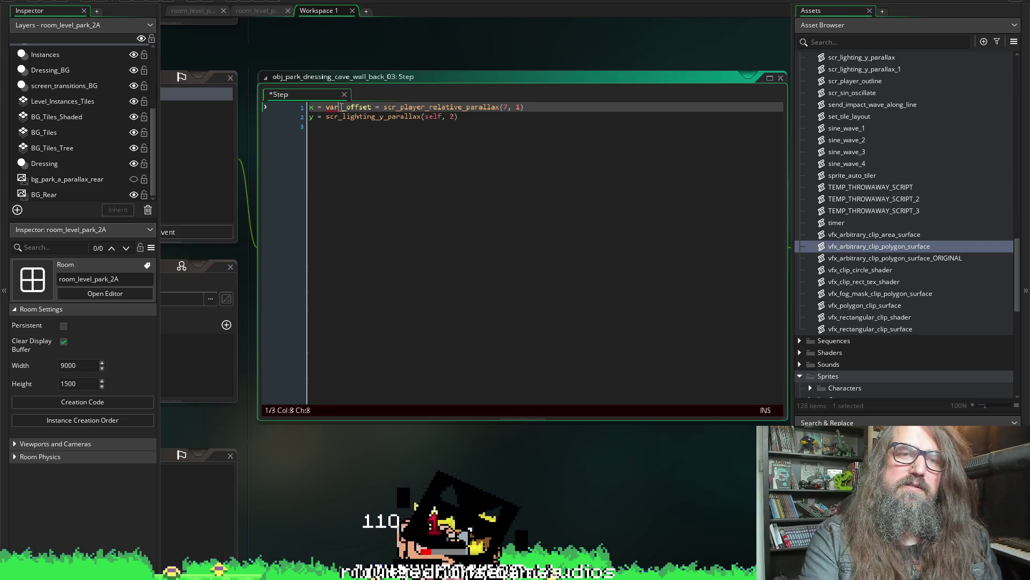
left_click_drag(341, 107, 290, 103)
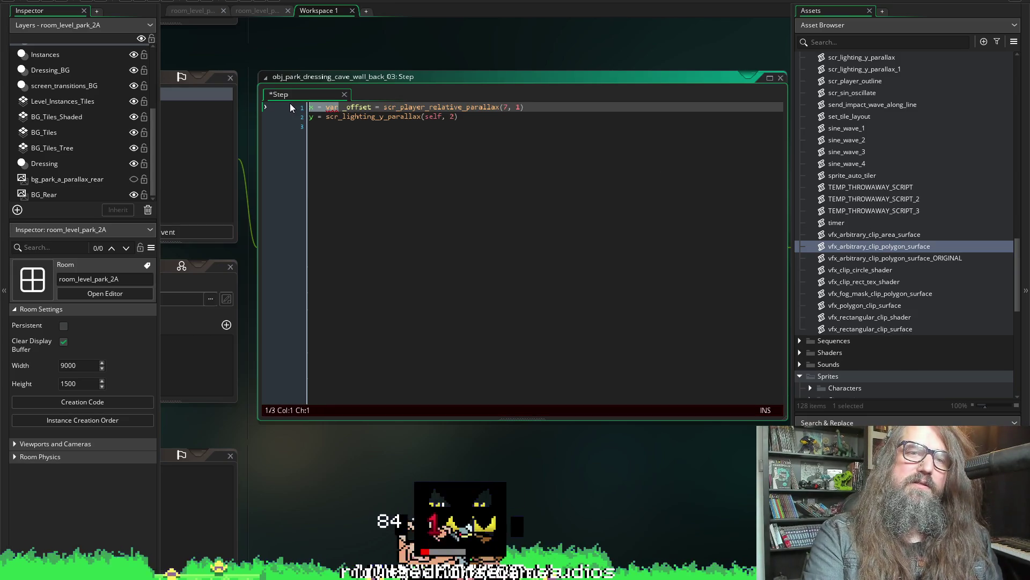
type("x")
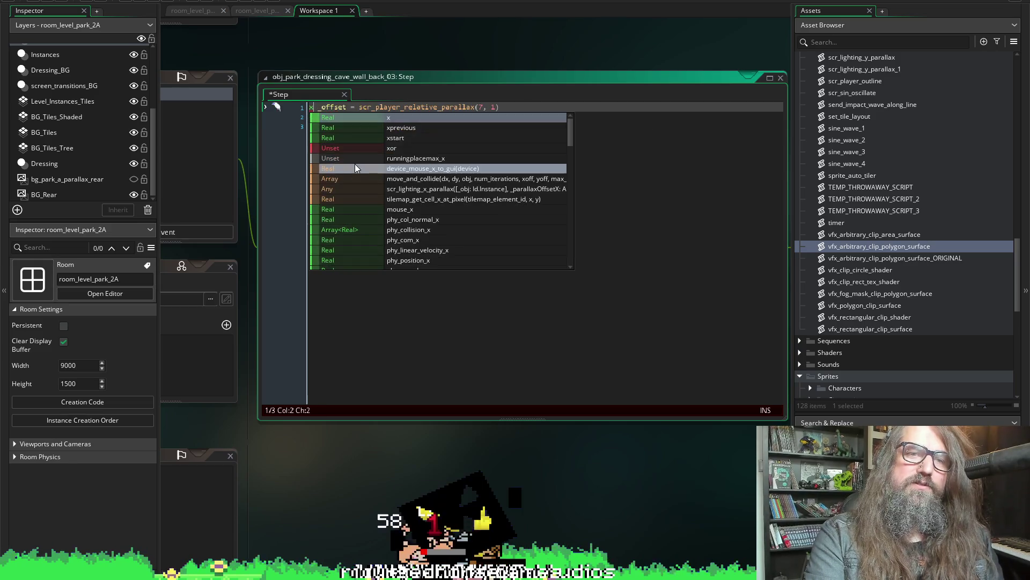
key("Escape")
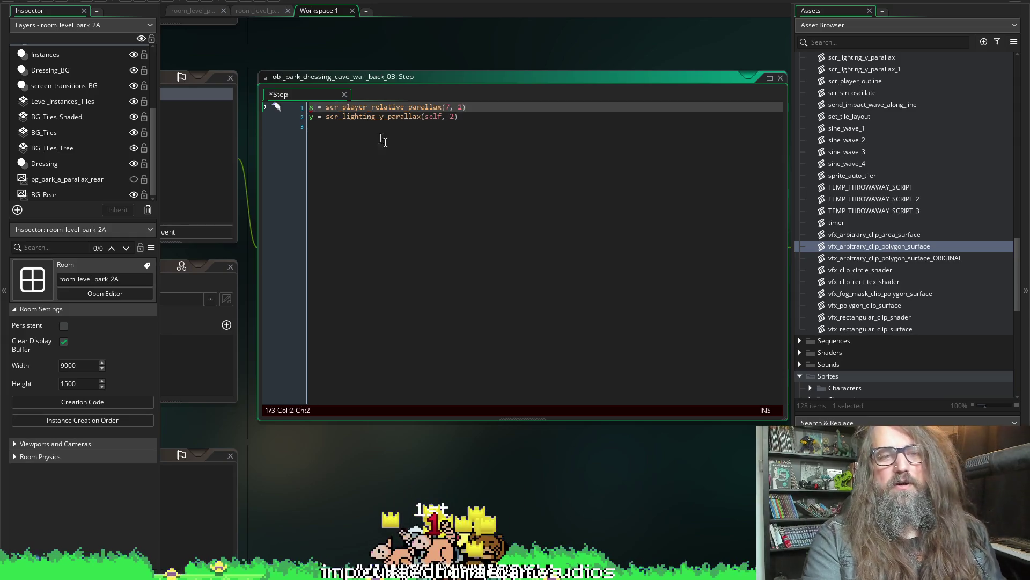
key("ctrl+space")
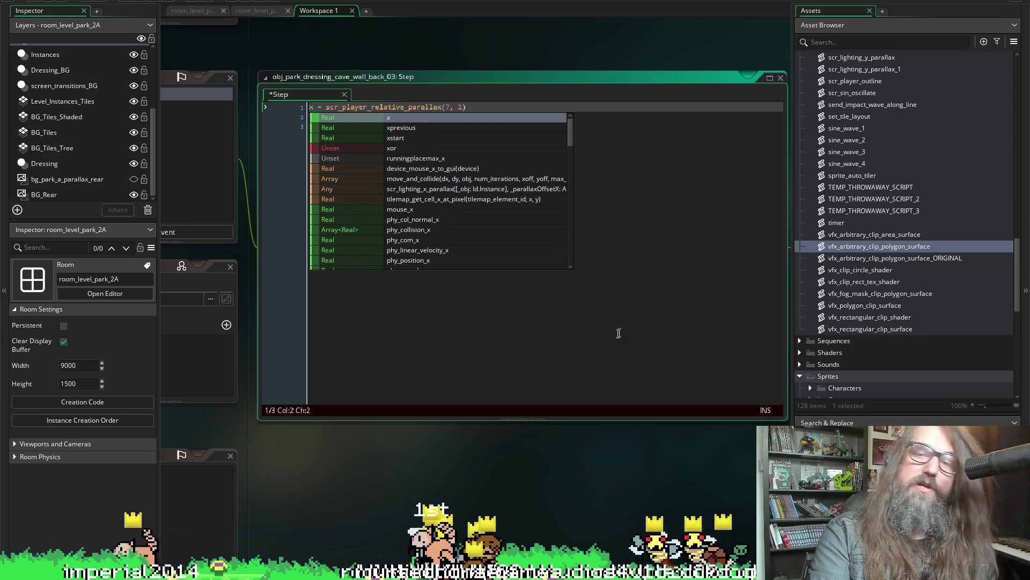
left_click(477, 187)
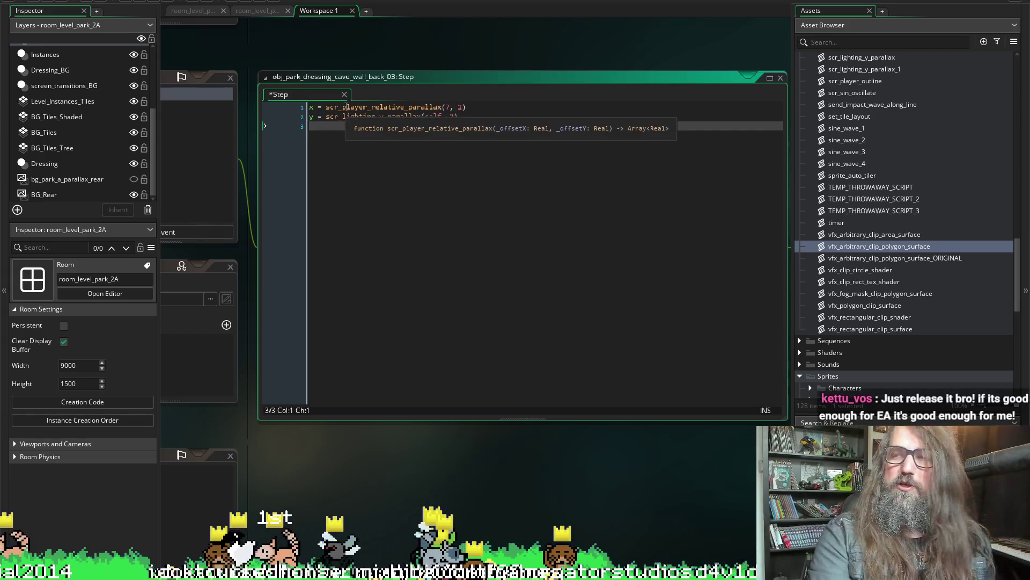
mouse_move(348, 107)
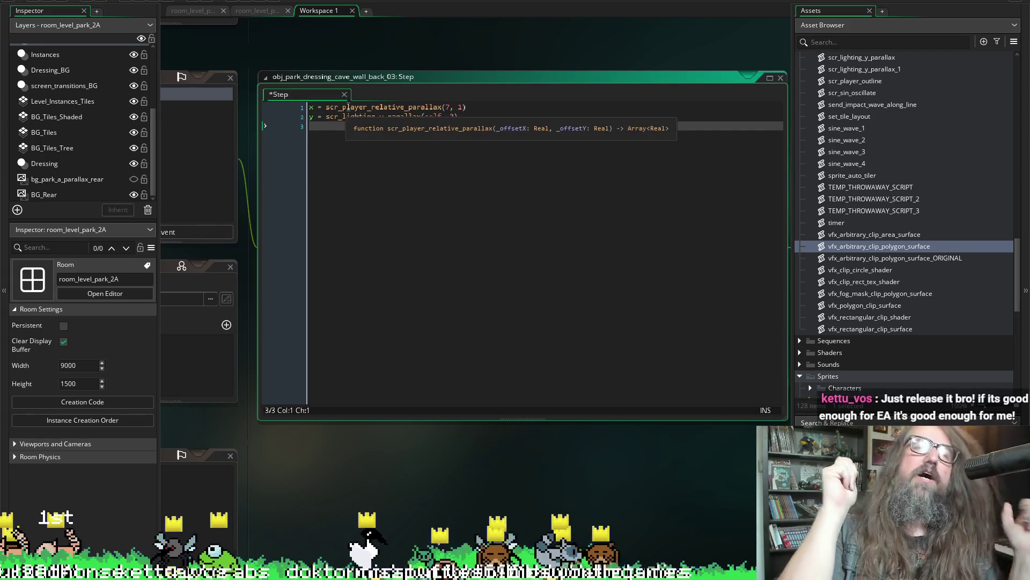
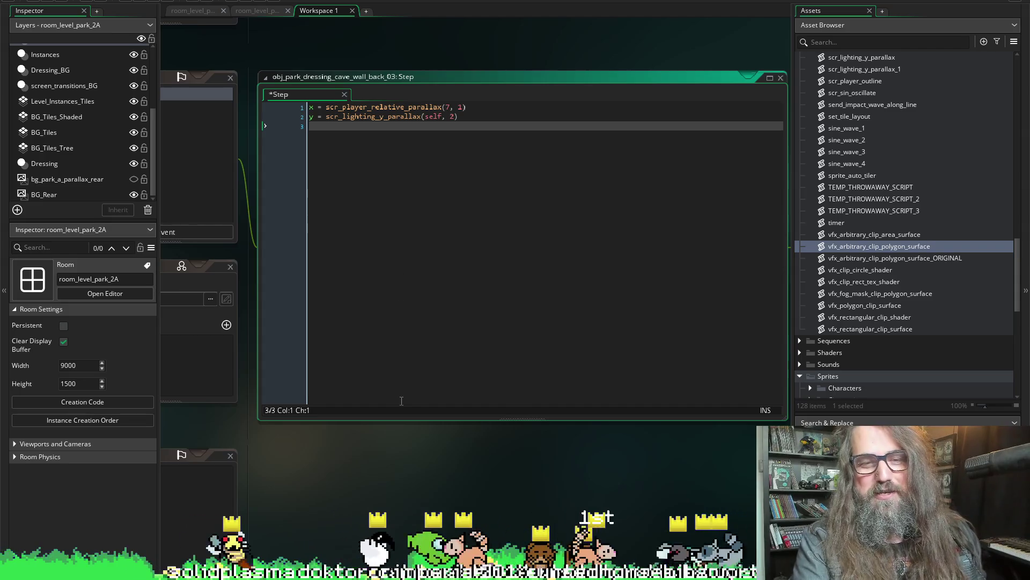
Rearrange the workspace to bring the parallax script and the object's event editor into view.
scroll(409, 213, "down", 5)
scroll(404, 135, "up", 2)
scroll(395, 189, "up", 5)
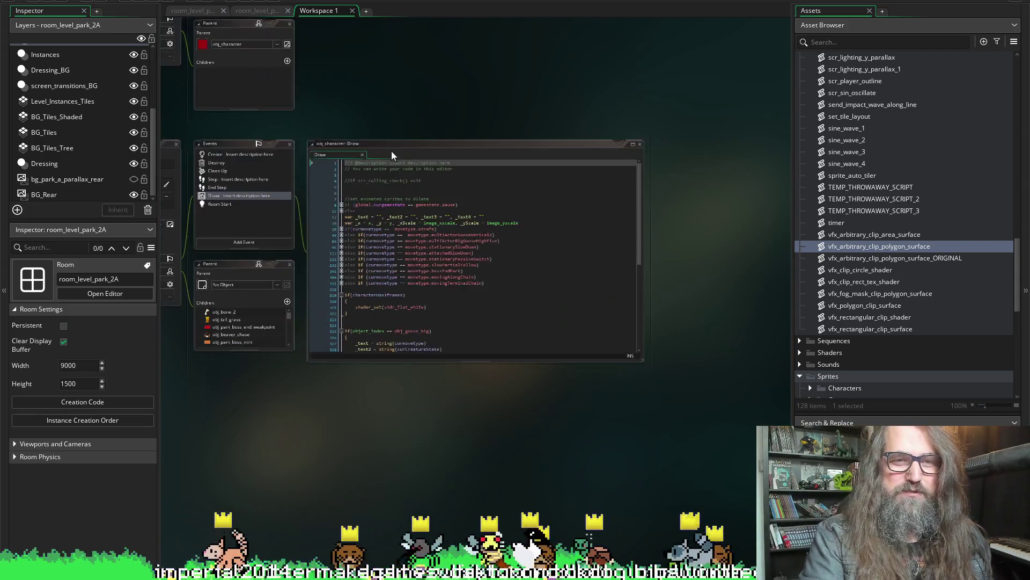
scroll(419, 183, "down", 6)
scroll(537, 236, "up", 3)
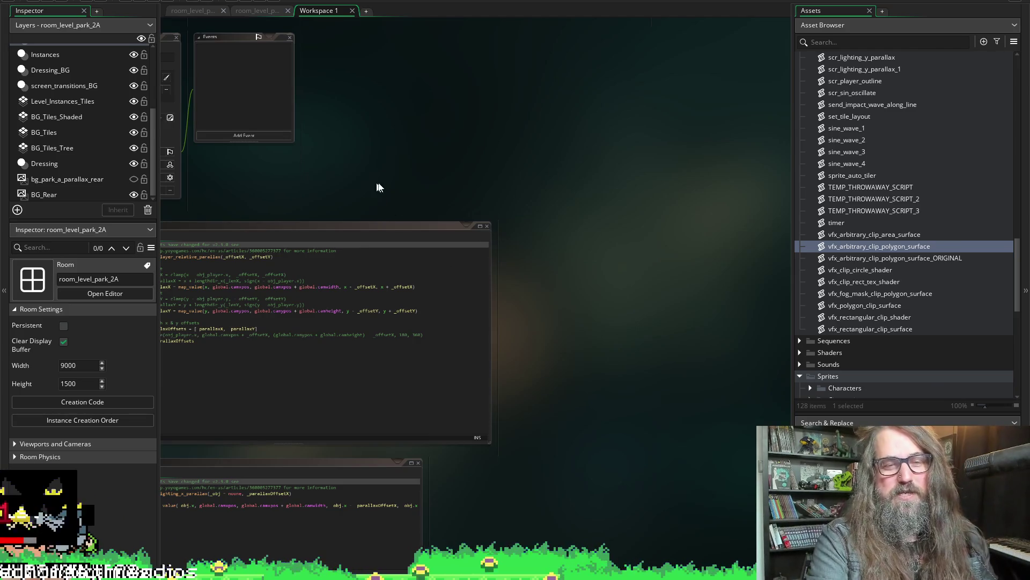
mouse_move(379, 187)
left_mouse_down()
mouse_move(521, 114)
mouse_move(492, 65)
mouse_move(506, 87)
mouse_move(520, 89)
left_mouse_up()
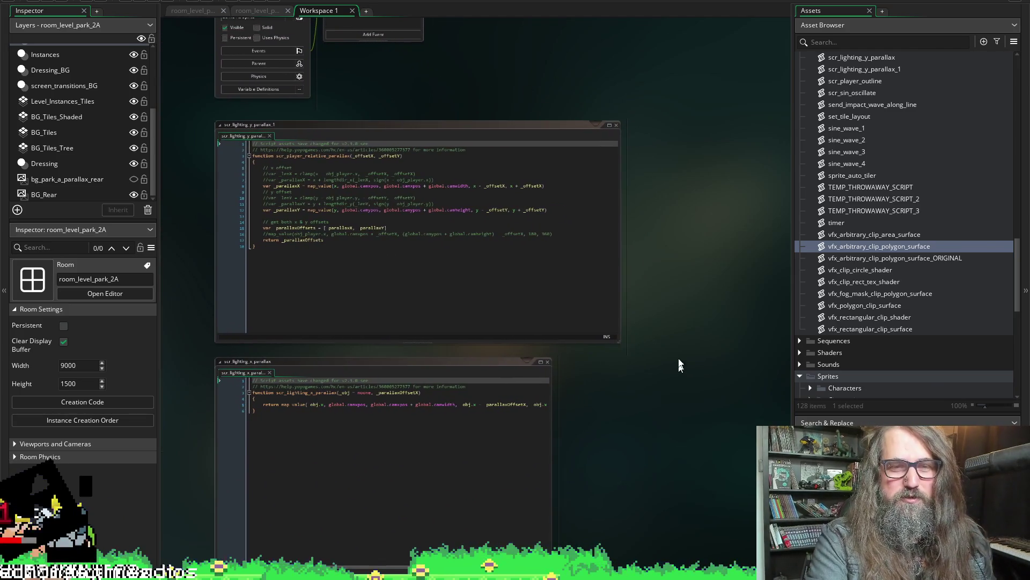
scroll(655, 276, "up", 2)
scroll(655, 276, "left", 2)
scroll(652, 292, "up", 4)
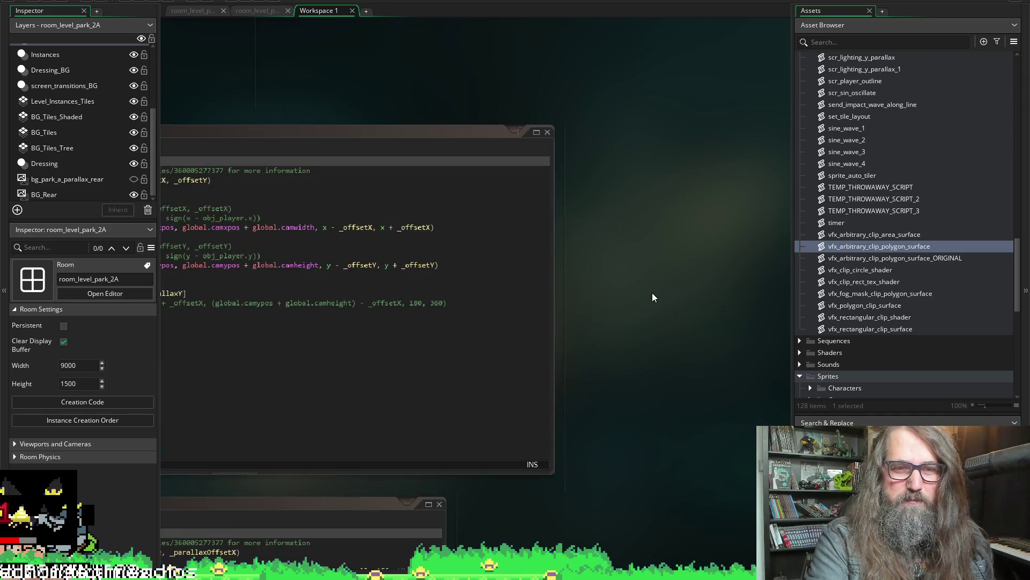
mouse_move(344, 75)
left_mouse_down()
mouse_move(497, 317)
mouse_move(542, 451)
left_mouse_up()
Delete the y lighting parallax statement on line 2 of the Step code.
scroll(542, 451, "up", 2)
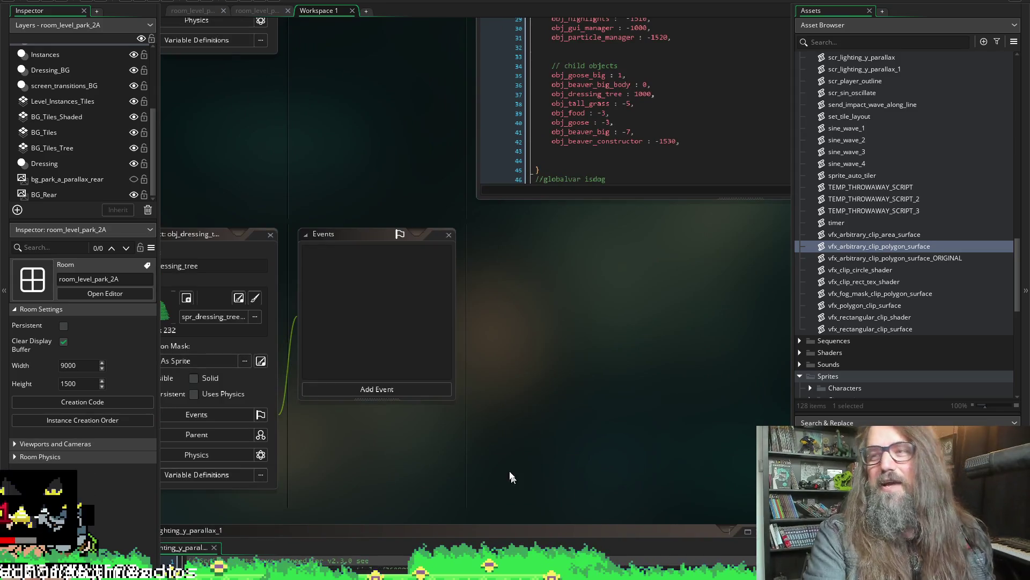
scroll(552, 329, "right", 5)
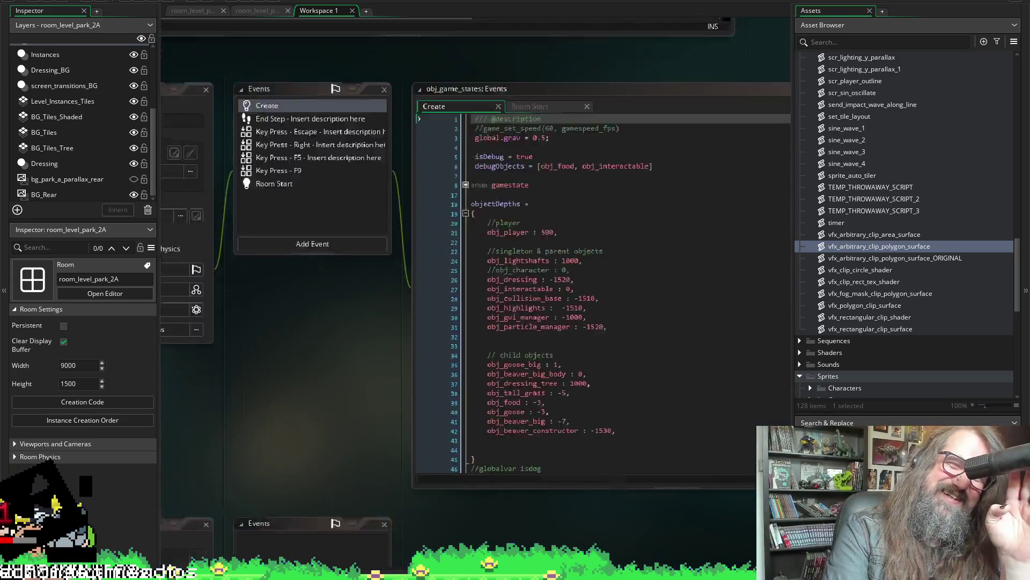
scroll(400, 311, "down", 3)
scroll(364, 117, "up", 10)
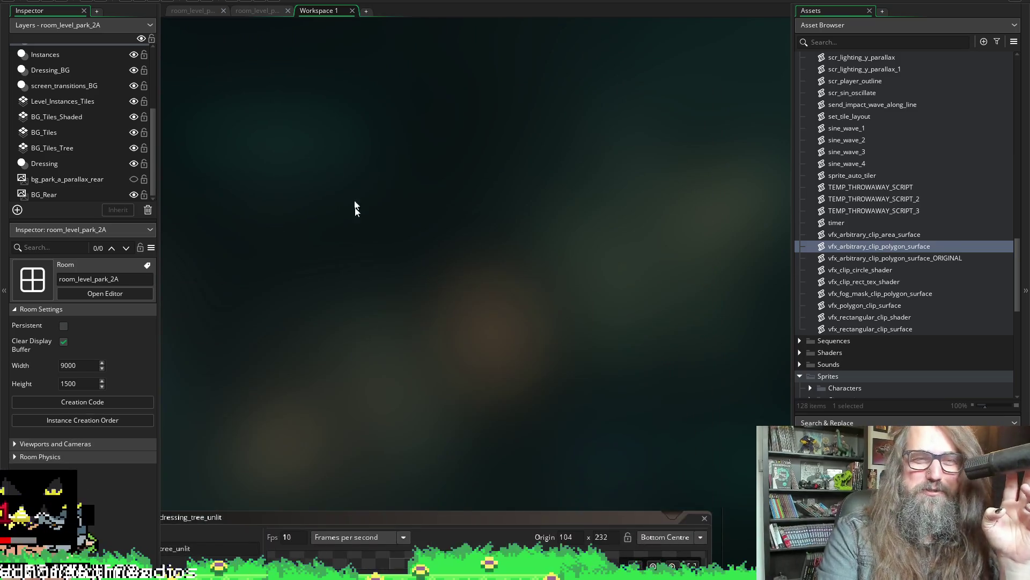
scroll(504, 234, "down", 15)
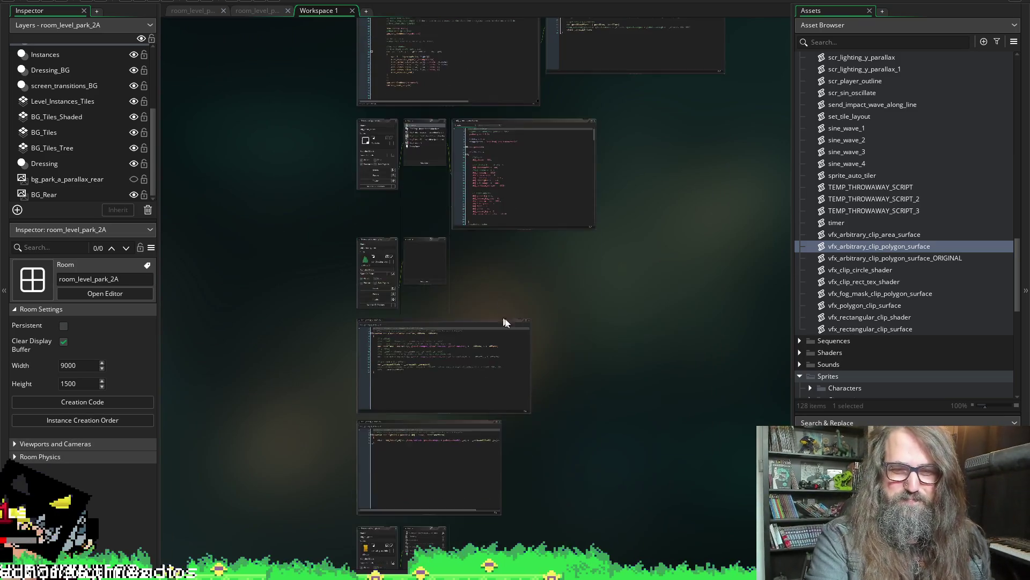
scroll(528, 251, "down", 2)
scroll(603, 202, "up", 8)
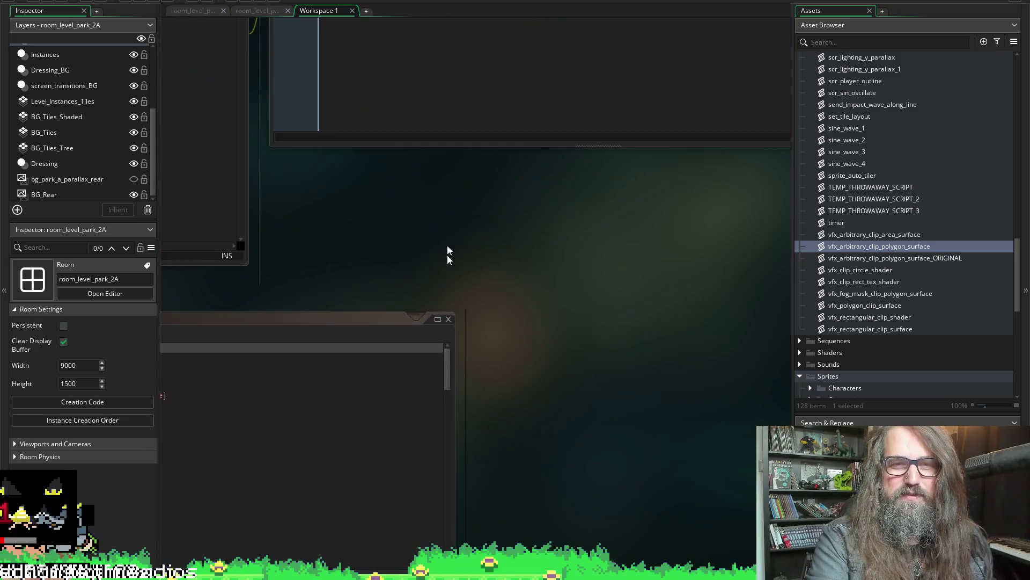
scroll(478, 63, "up", 6)
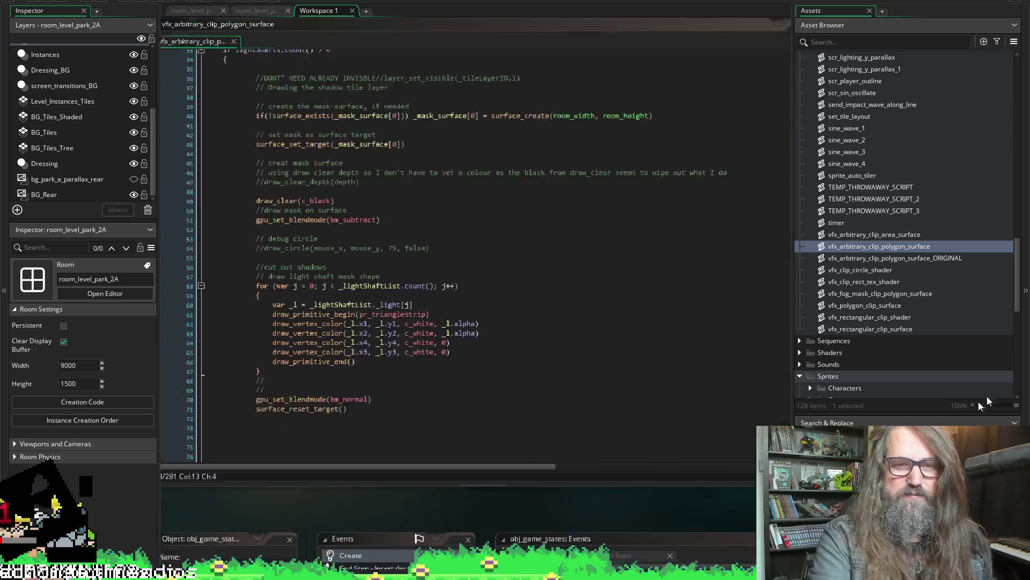
scroll(294, 176, "up", 6)
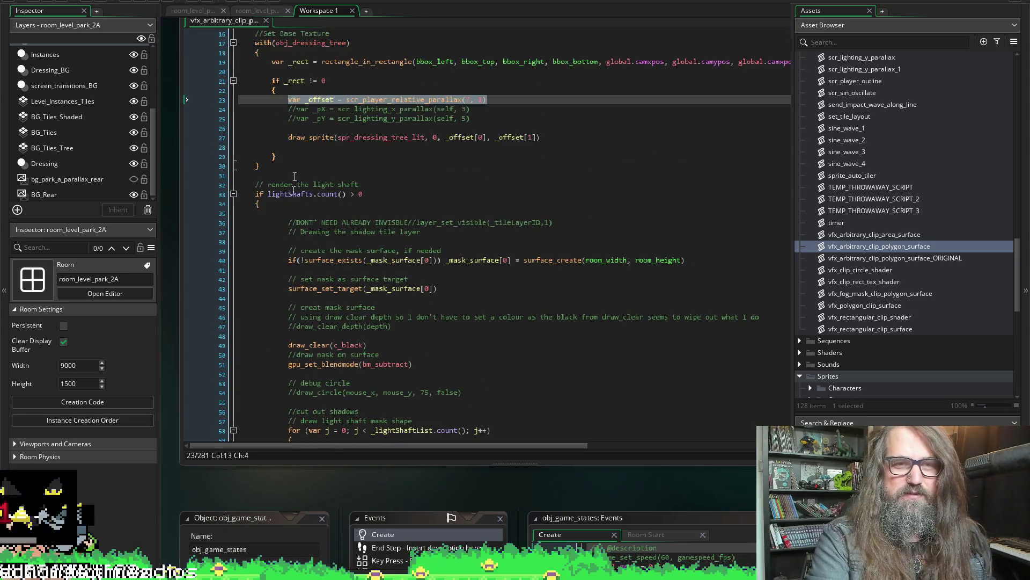
scroll(443, 141, "down", 5)
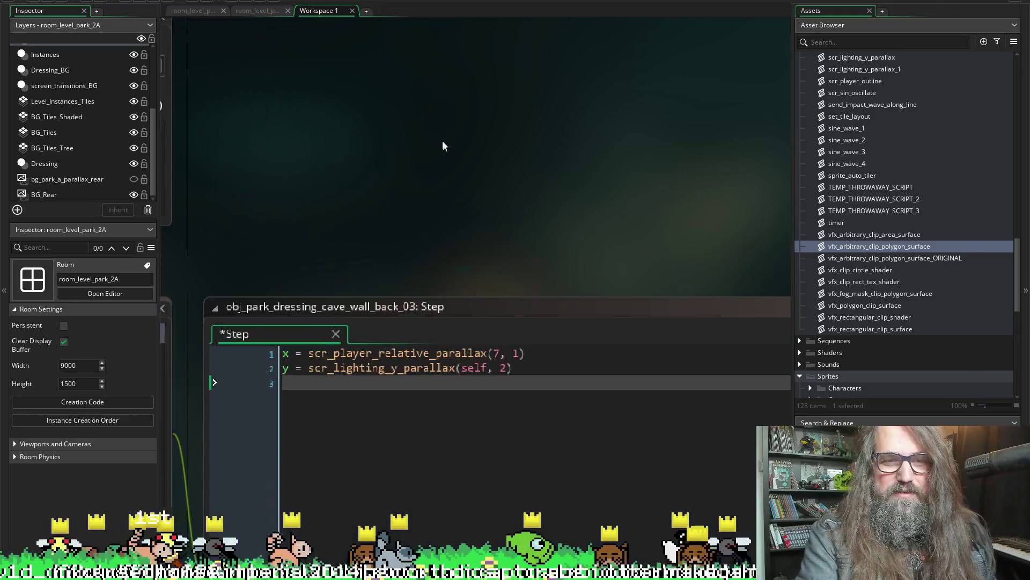
mouse_move(424, 359)
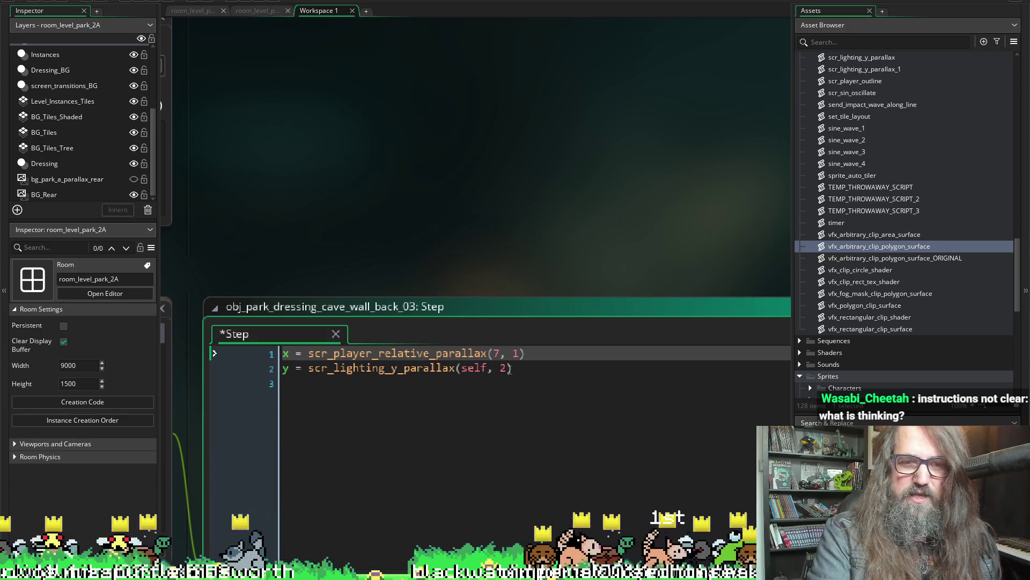
left_click_drag(513, 368, 235, 375)
key("BackSpace")
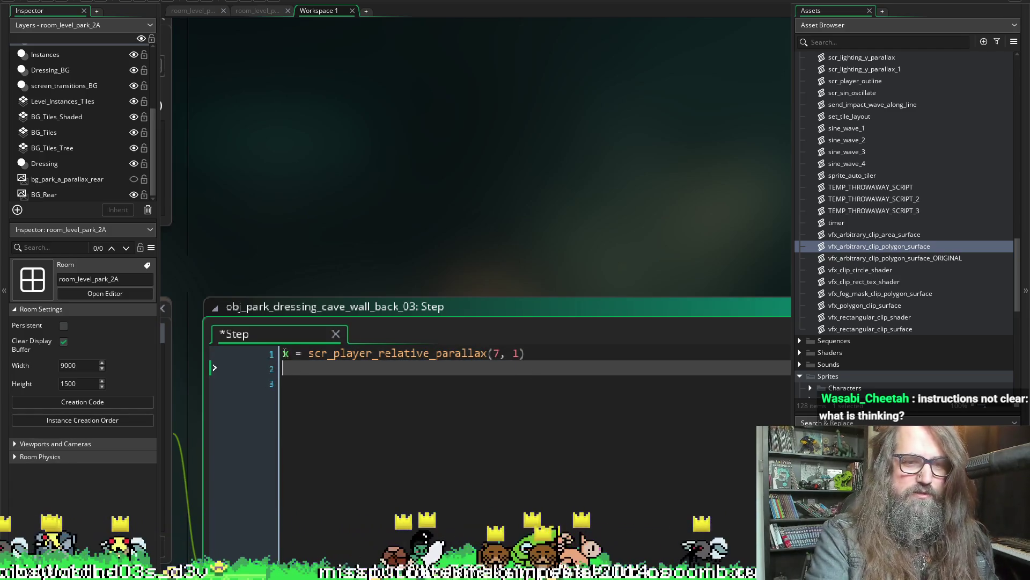
Make line 1 a var _offset declaration and add an x = _offset line below.
left_click(273, 356)
type("var")
key("Delete")
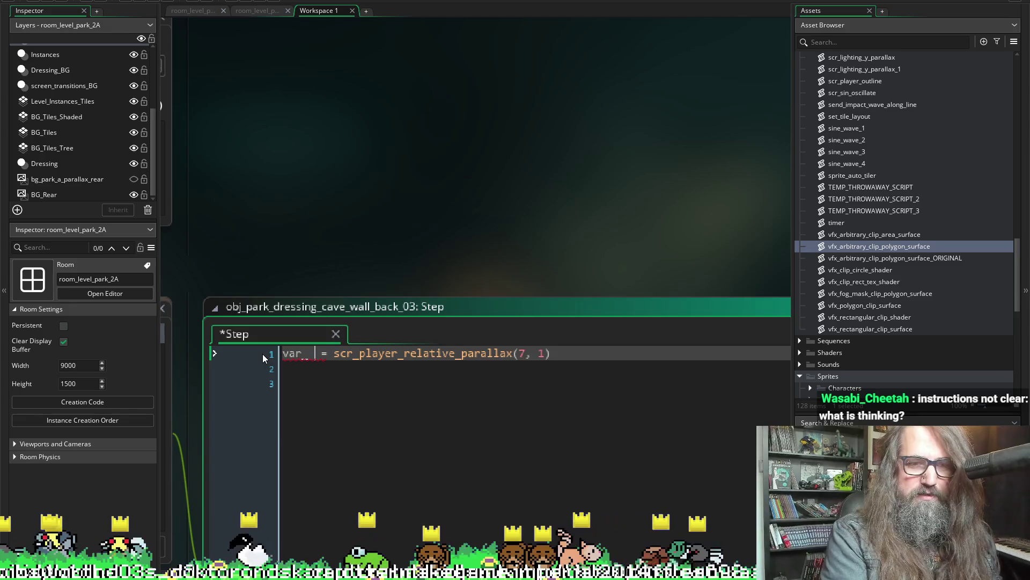
key("Left")
type("_")
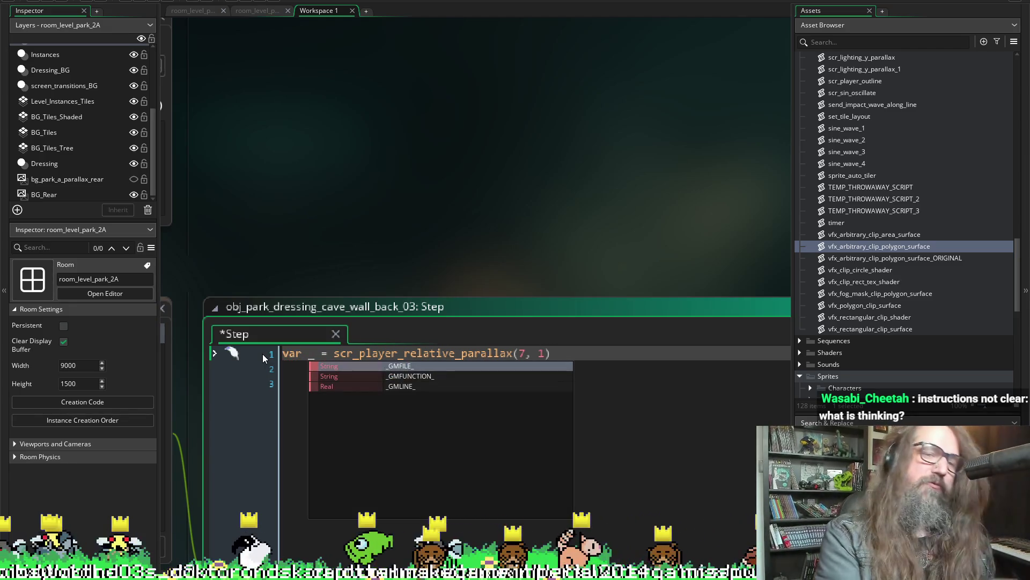
type("offse")
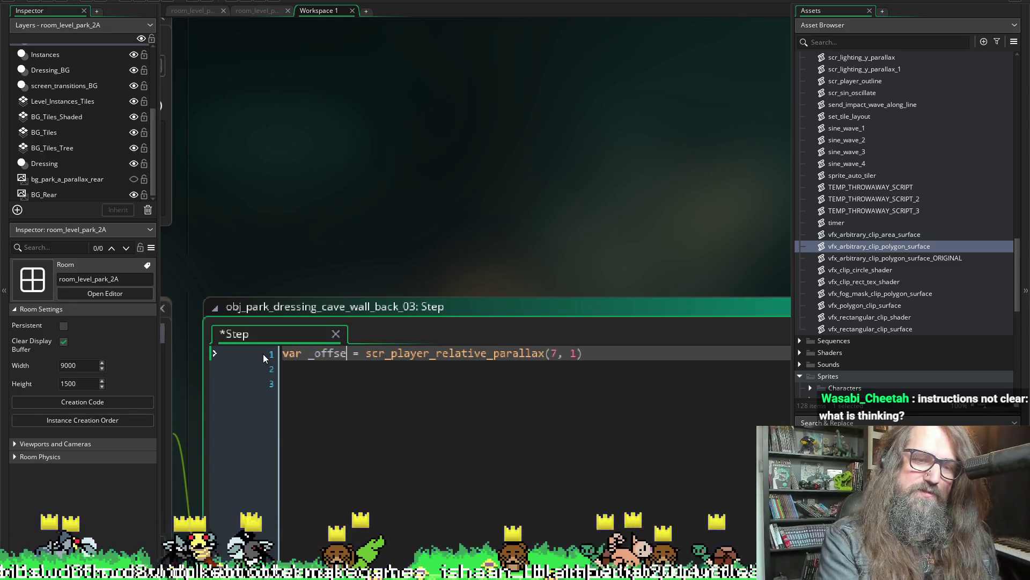
key("Return")
key("Return")
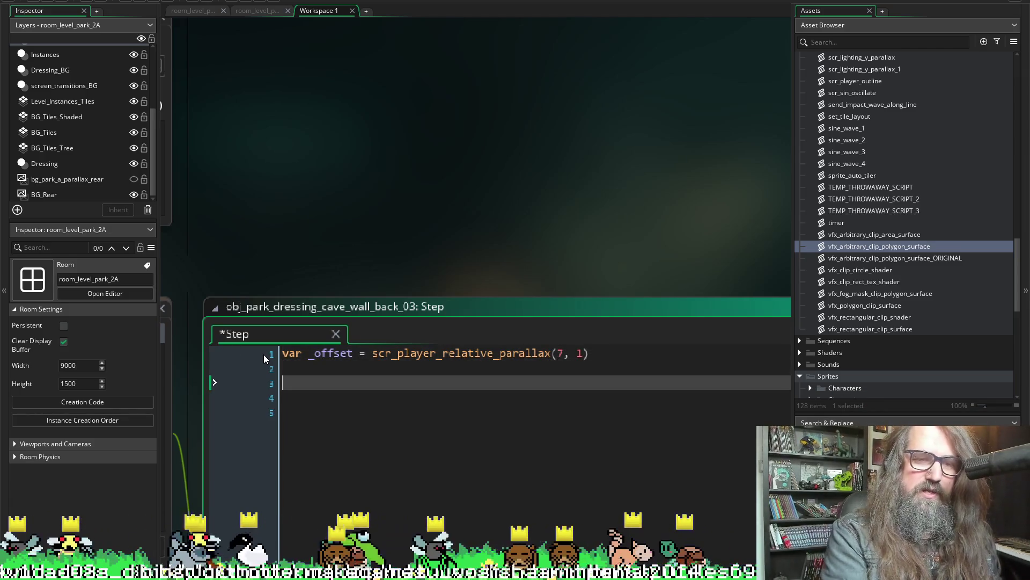
type("x = _")
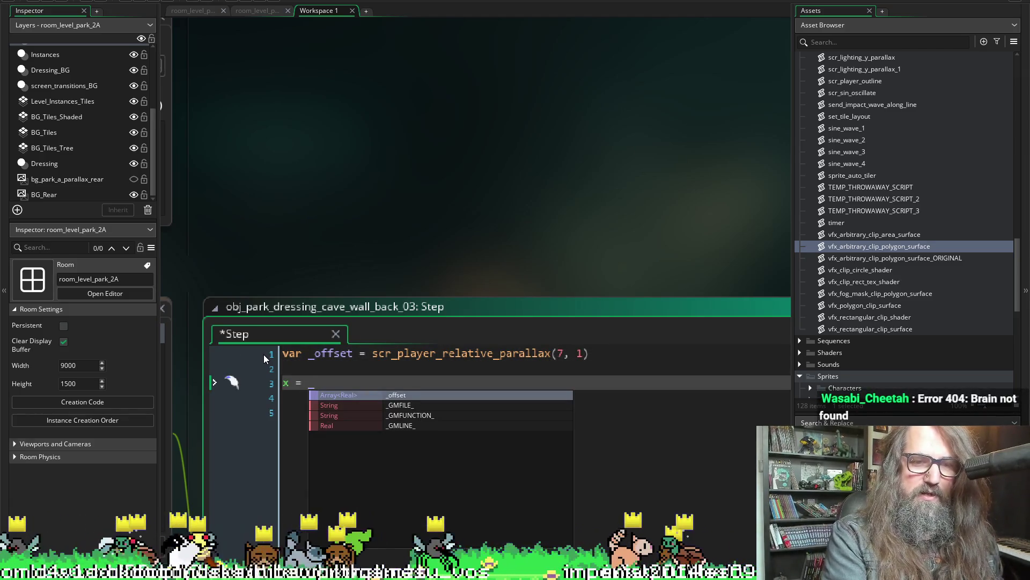
key("Escape")
type("offse")
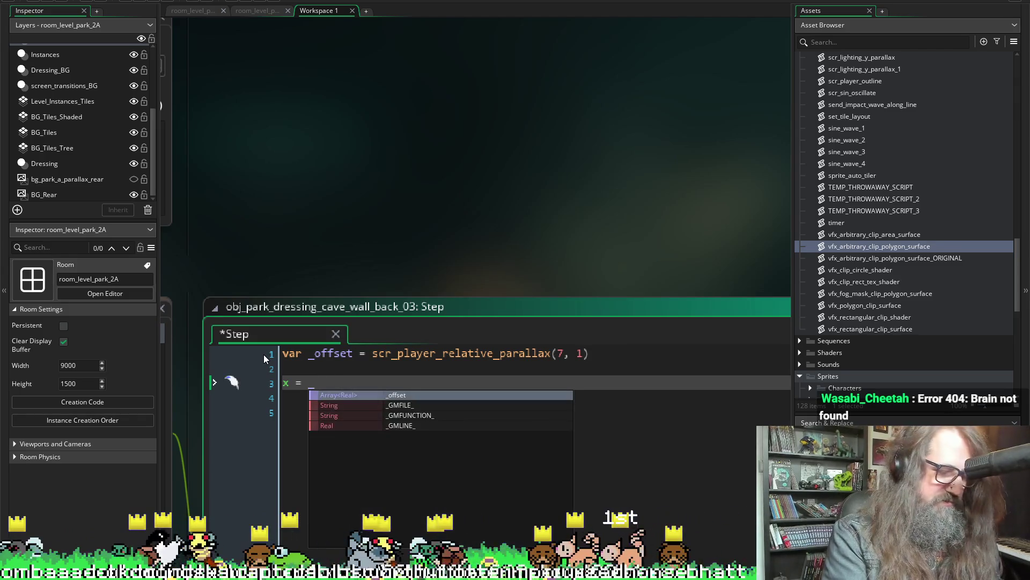
type("t()")
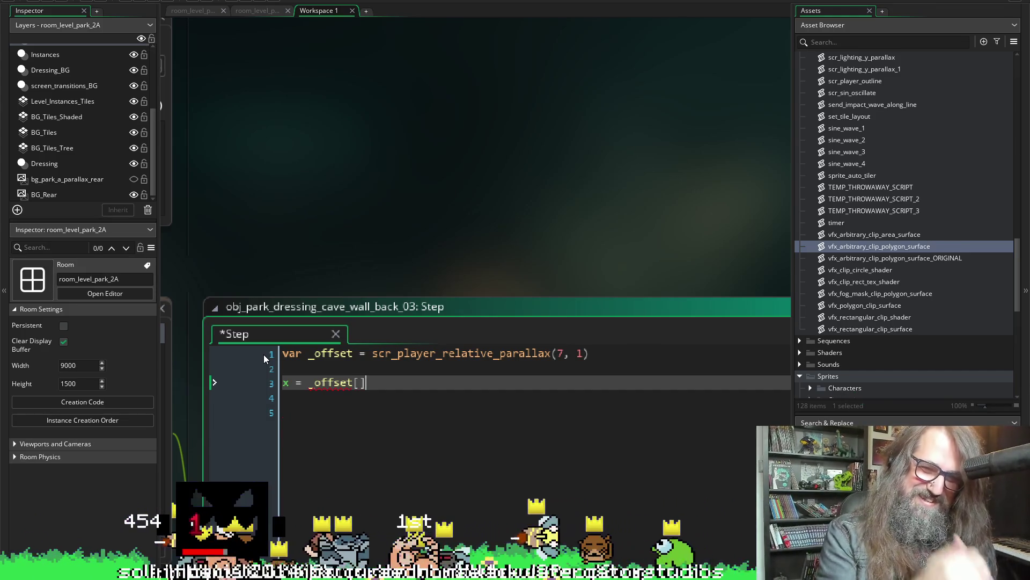
Duplicate the x assignment line and change the copy's index to 1.
key("Left")
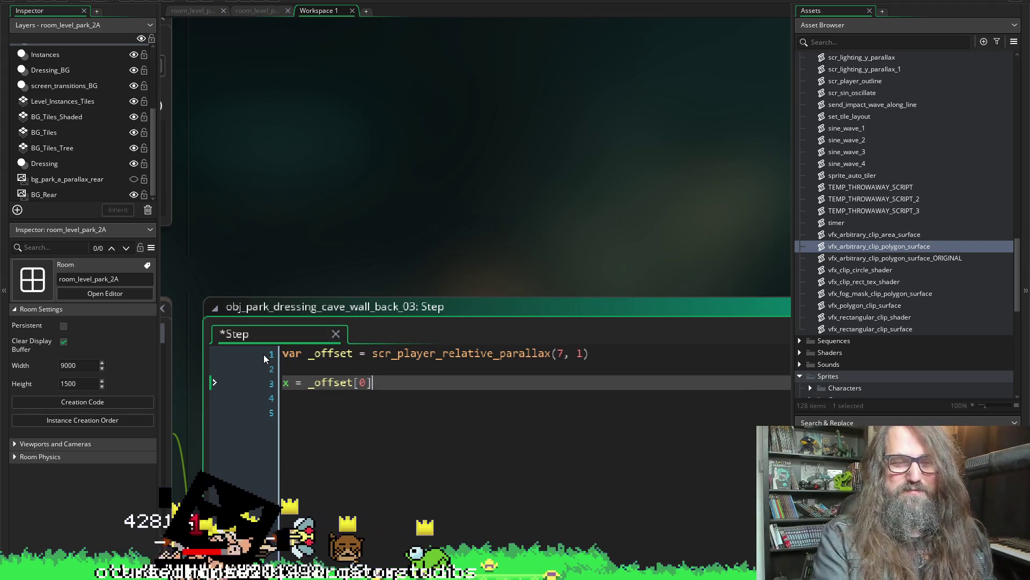
key("Down")
key("Down")
key("Return")
type("x = _offset[0]")
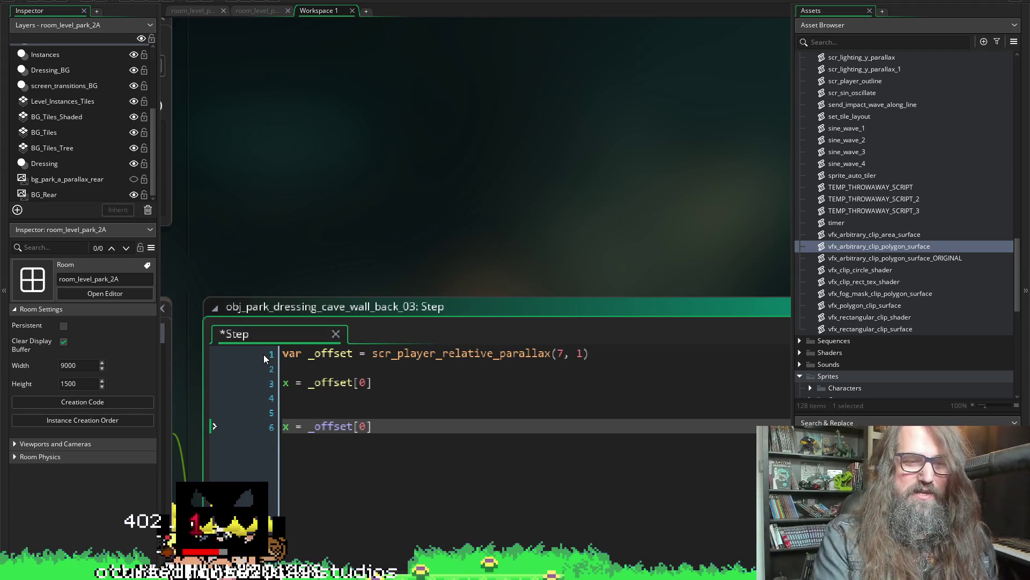
key("Home")
key("BackSpace")
key("Left")
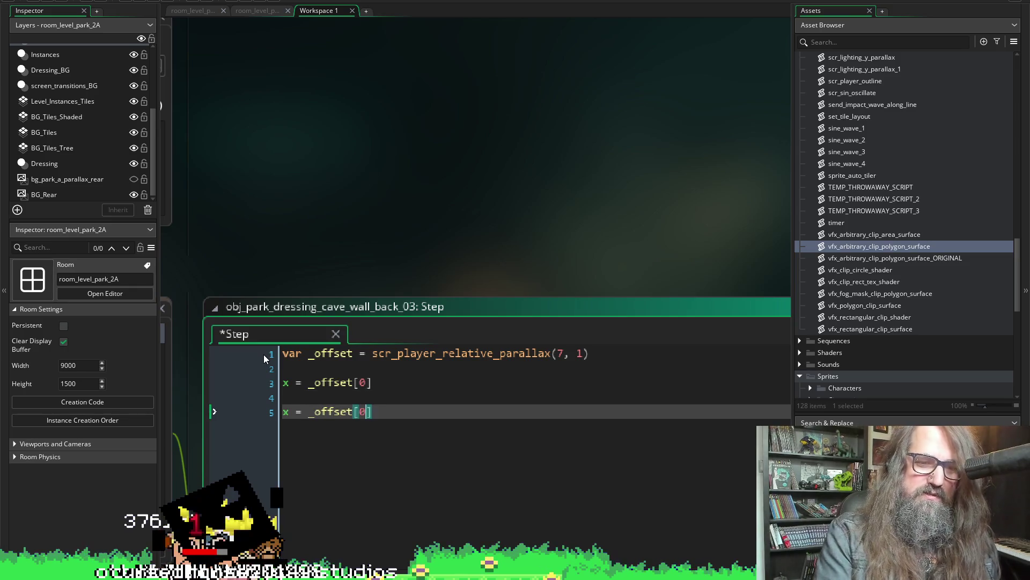
key("BackSpace")
type("1")
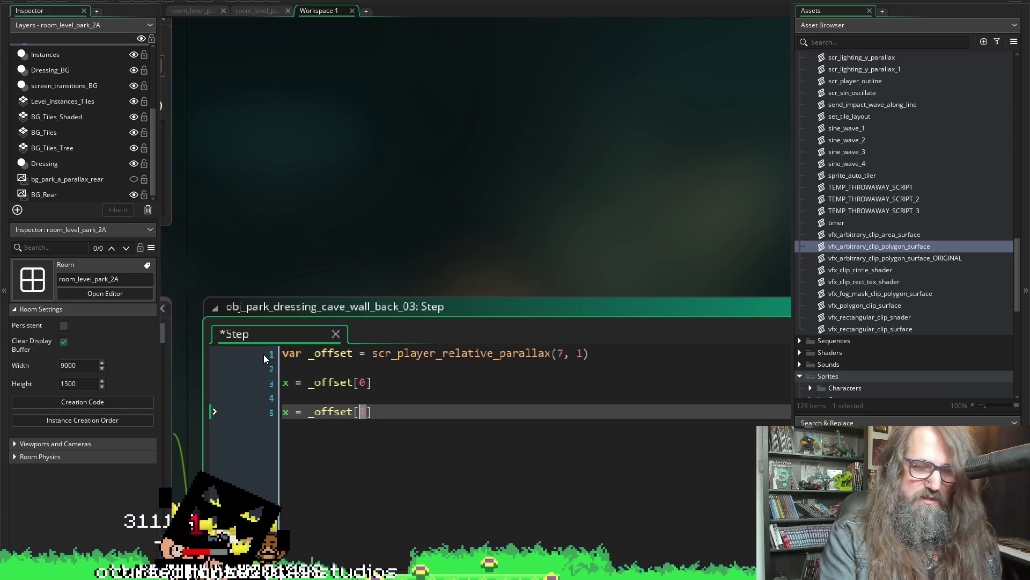
type("y")
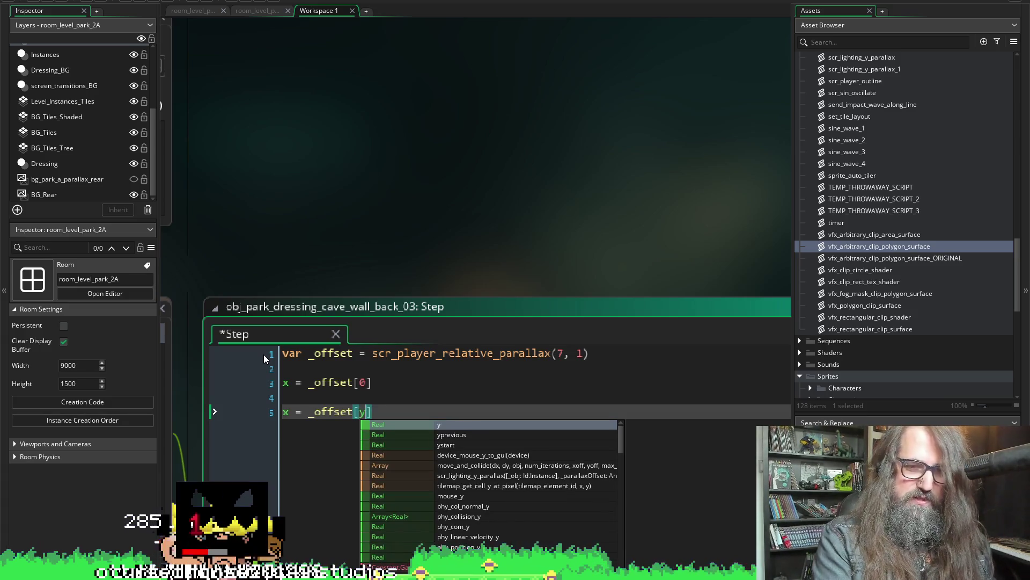
key("ctrl+z")
key("Escape")
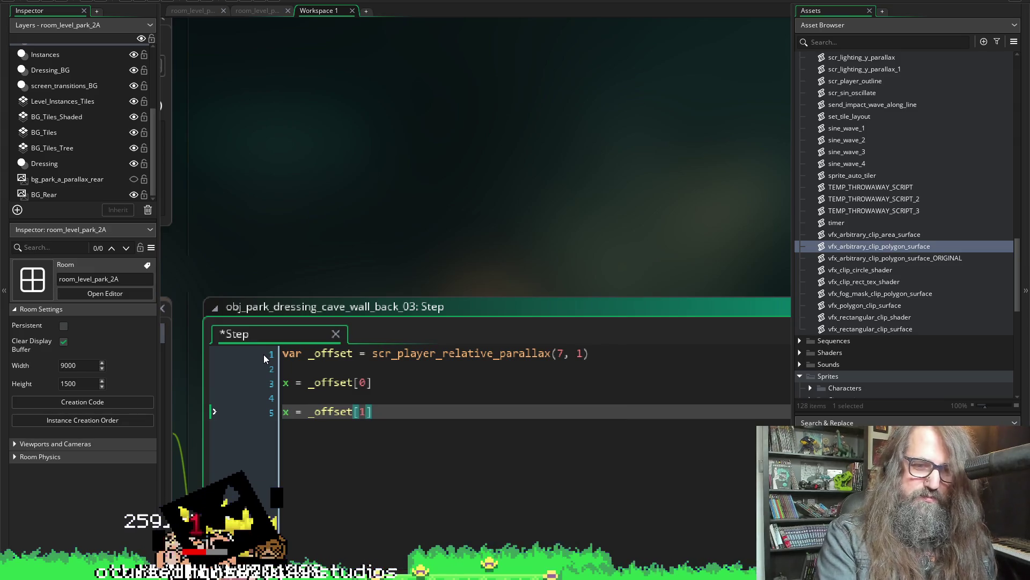
Change the copy to y = _offset[1], remove the blank line between them, and save.
key("Home")
key("shift+Right")
type("y")
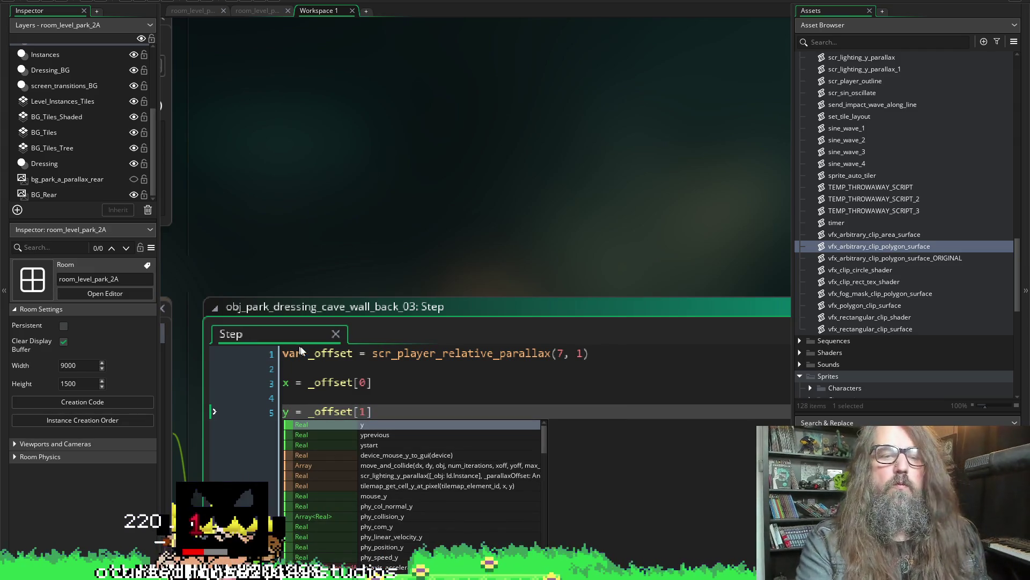
left_click(323, 399)
key("ctrl+s")
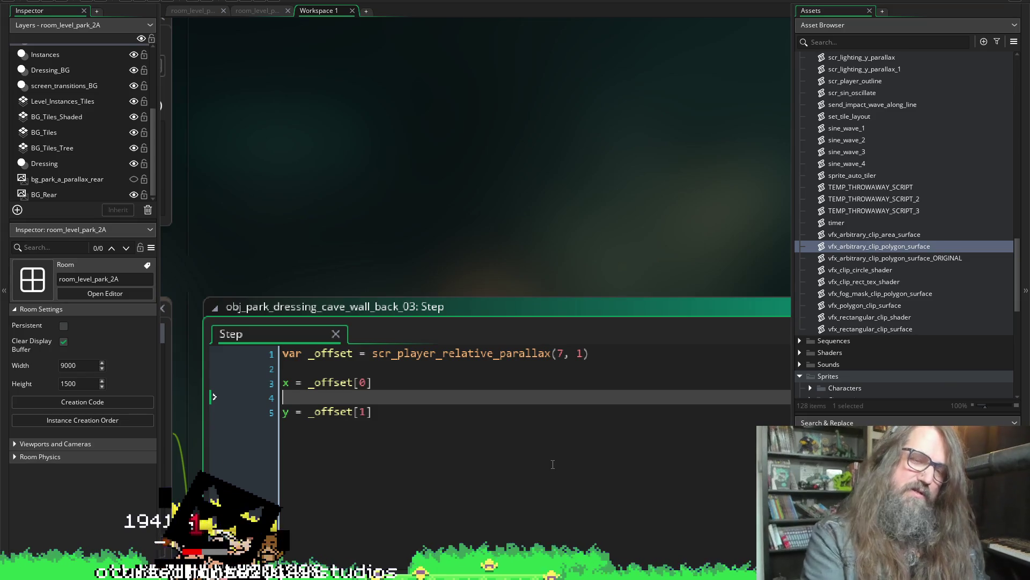
key("BackSpace")
key("ctrl+s")
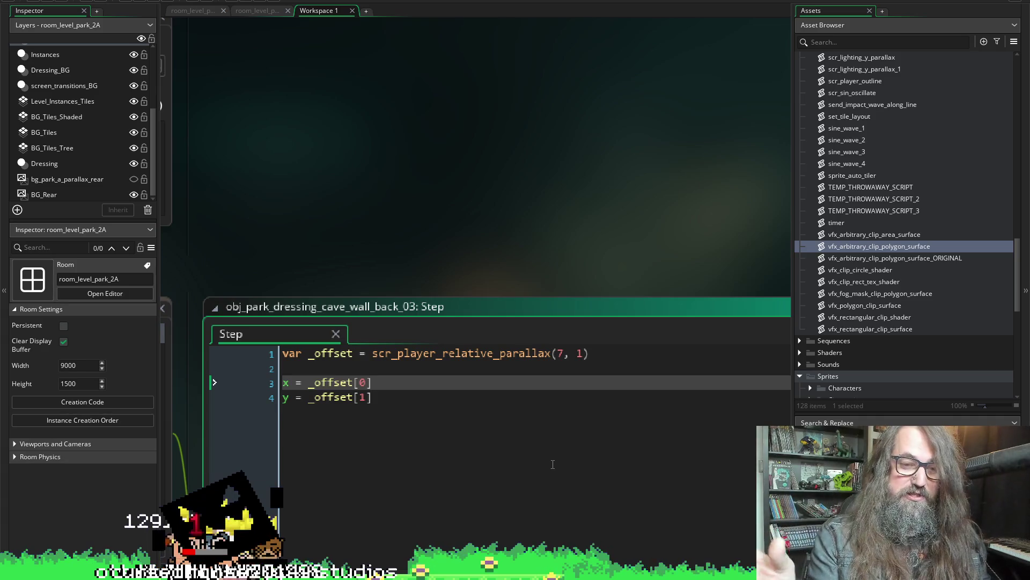
left_click(288, 110)
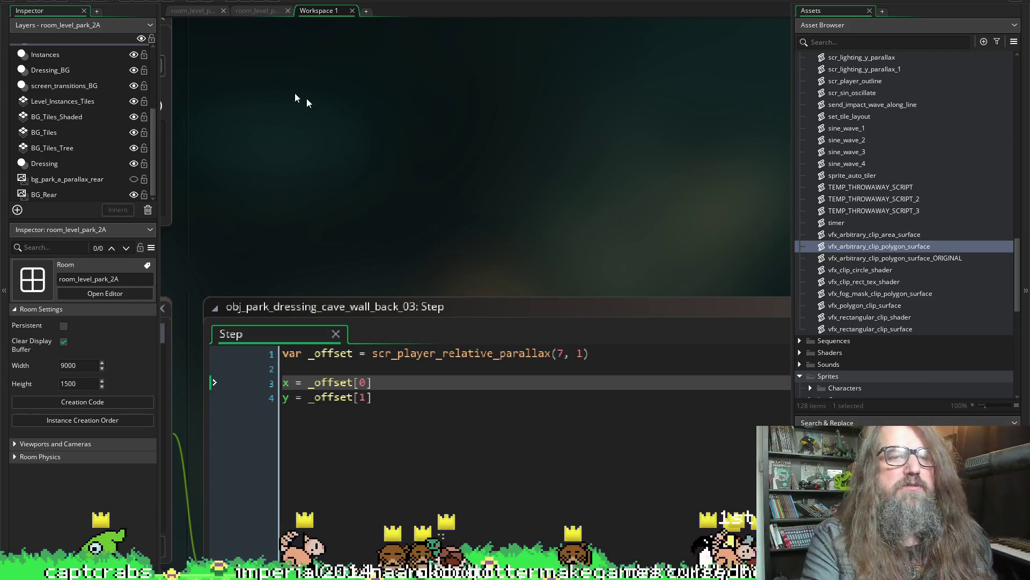
scroll(307, 110, "down", 1)
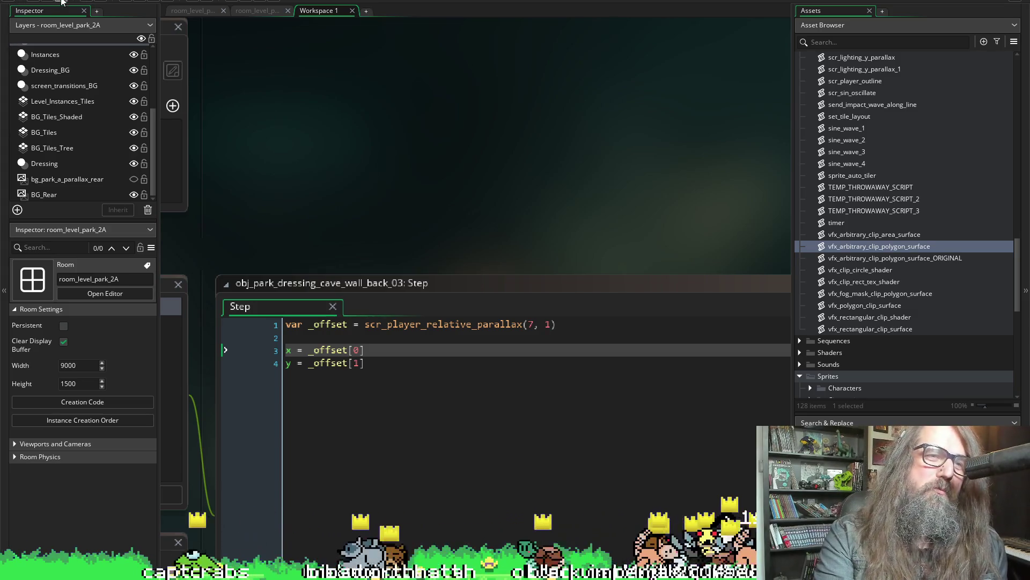
Rerun the project, confirming to stop the copy already running.
left_click(155, 2)
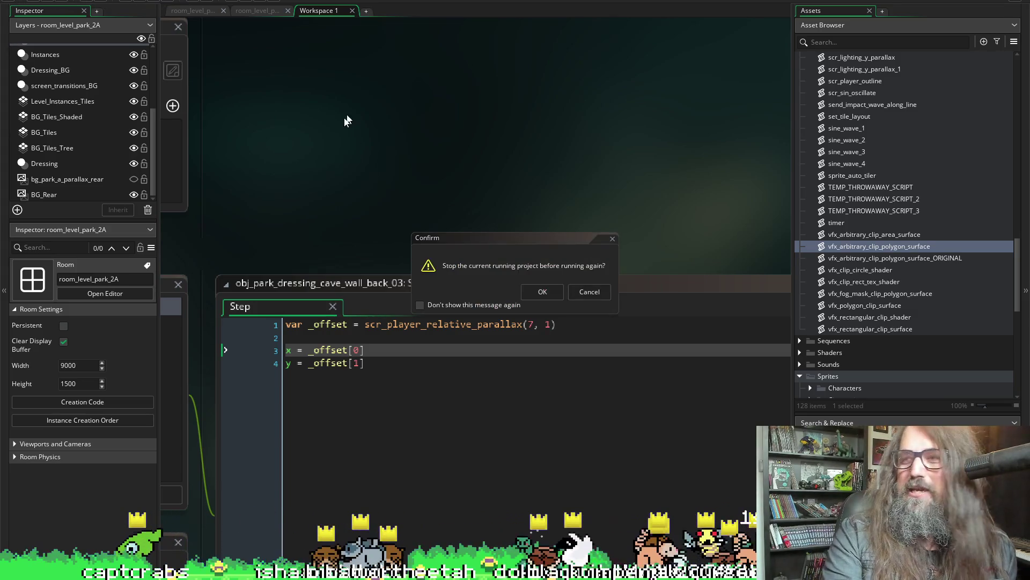
left_click(527, 290)
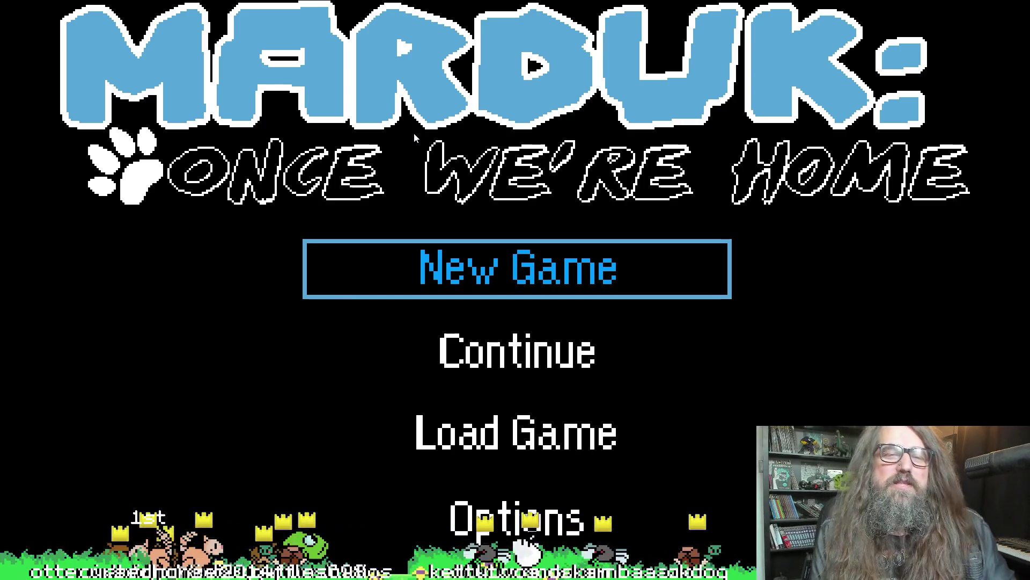
Choose Continue on the Marduk title menu to load the saved forest level, then head right.
key("Down")
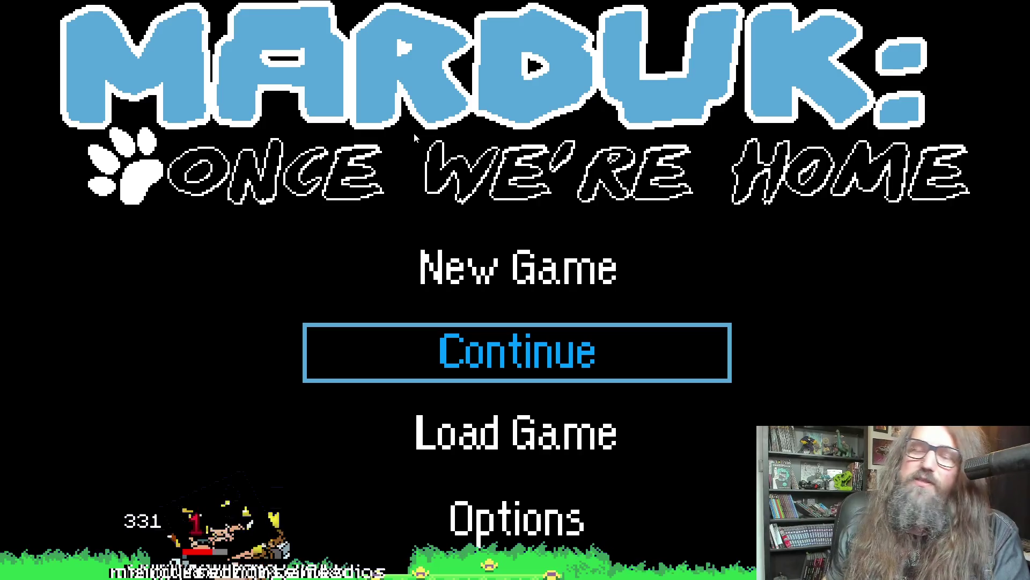
key("Down")
key("Up")
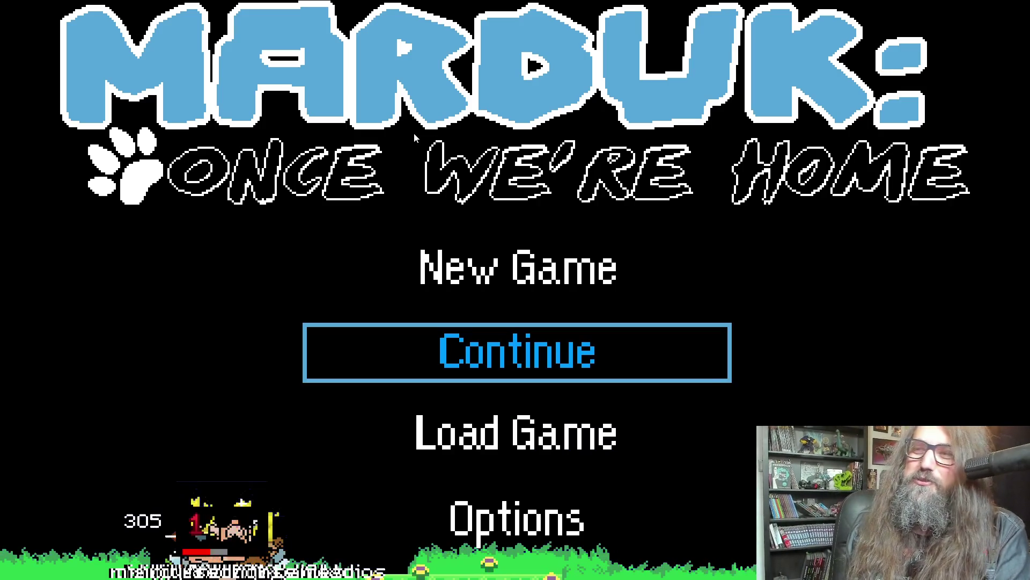
key("Return")
key("Right")
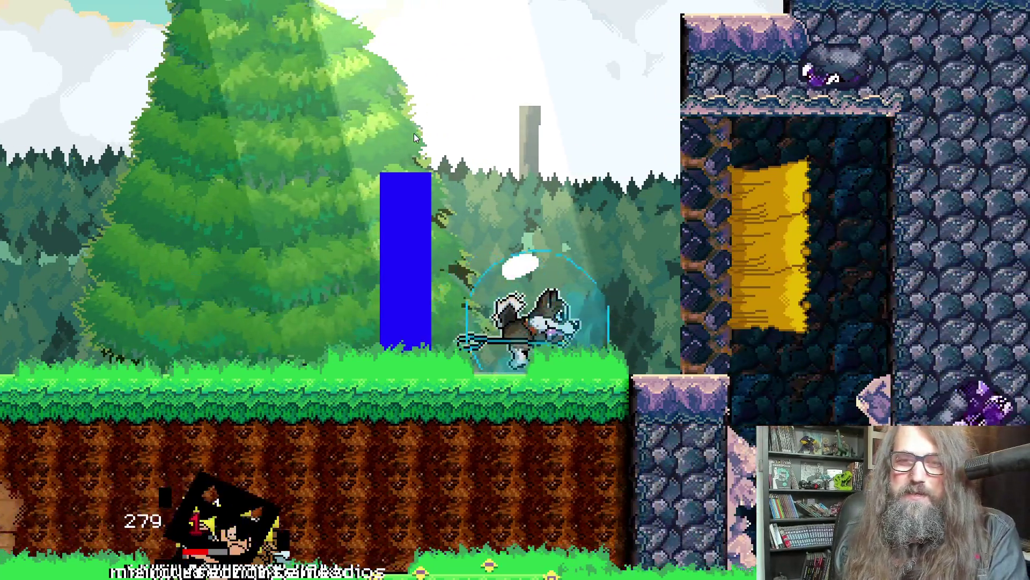
Move the dog through the golden foliage and food rooms, then quit the game with Escape.
key("Right")
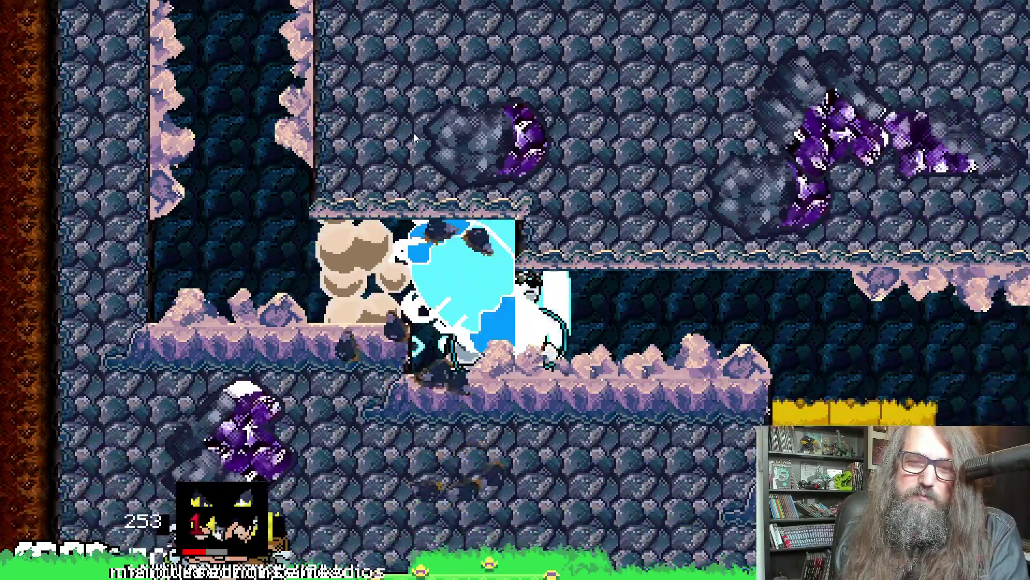
key("Right")
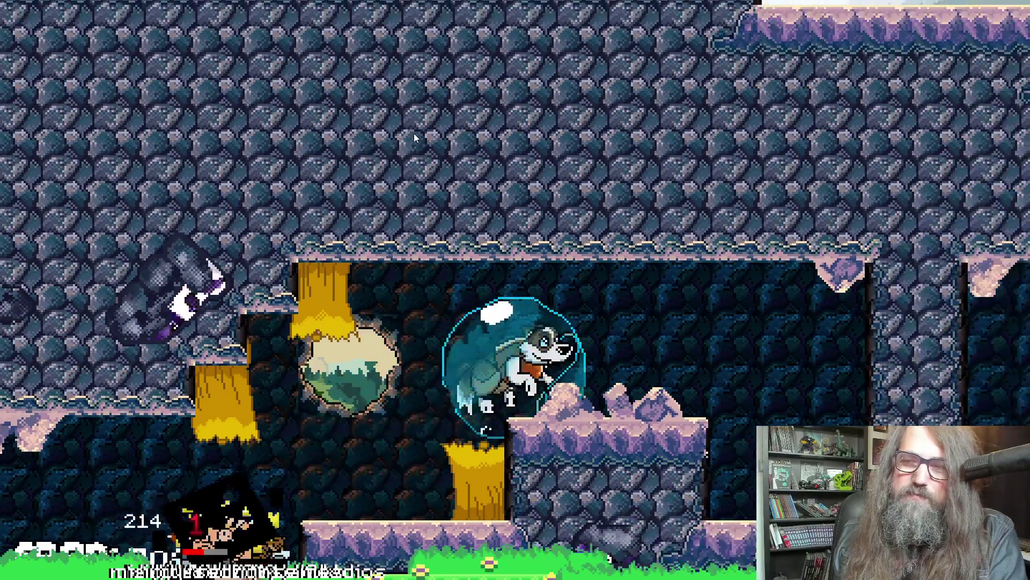
key("Down")
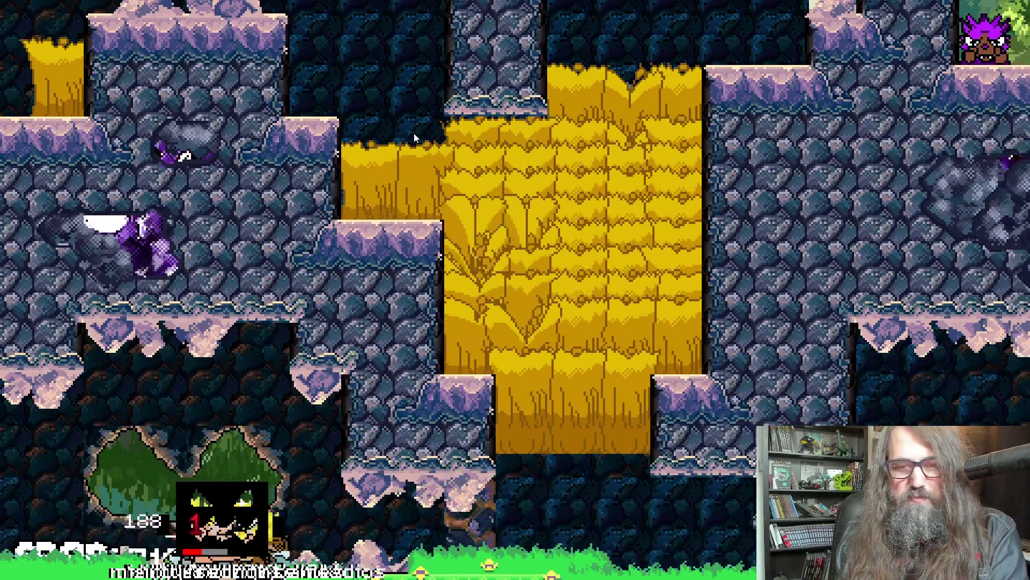
key("Left")
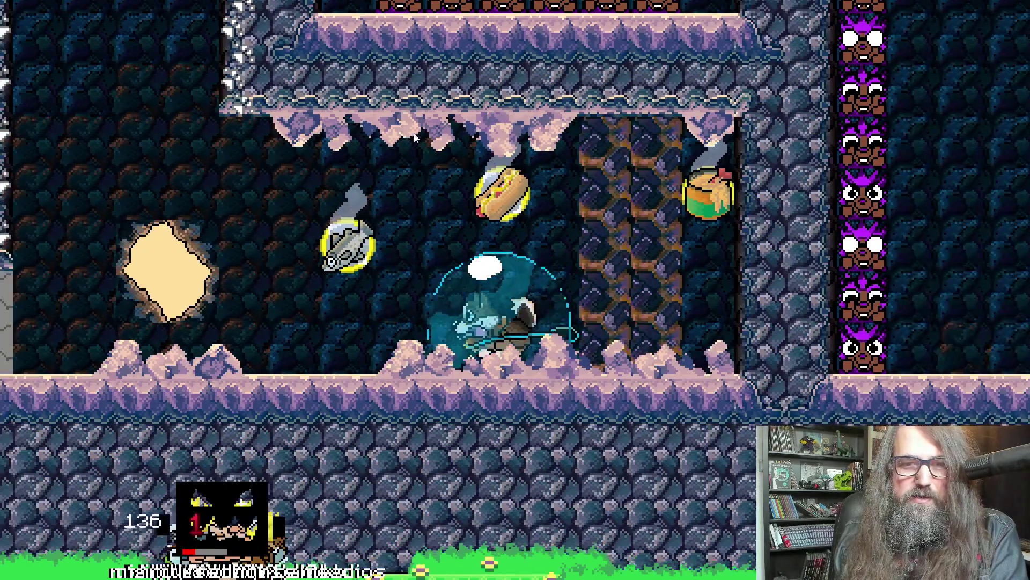
key("Left")
key("Right")
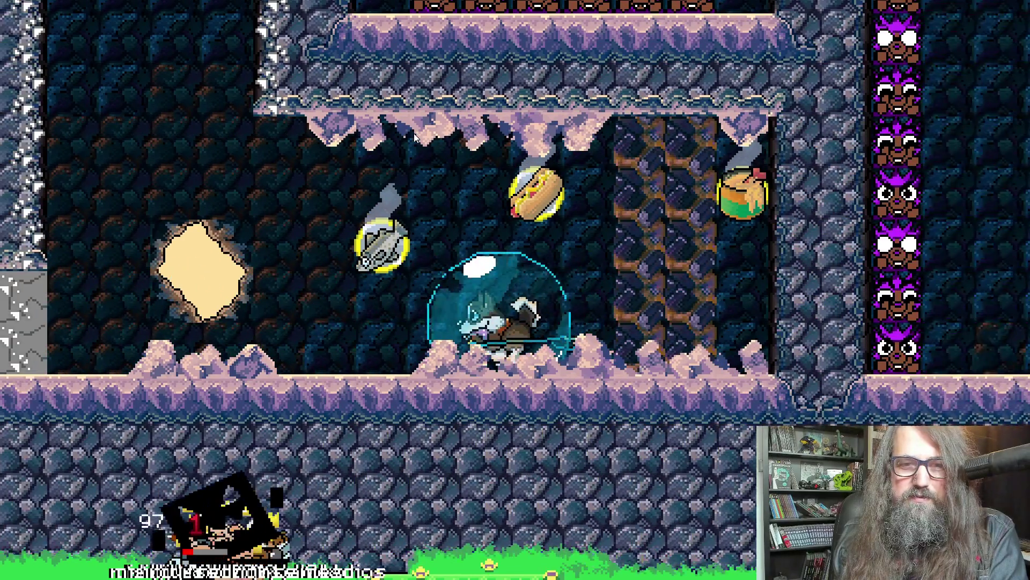
key("Up")
key("Down")
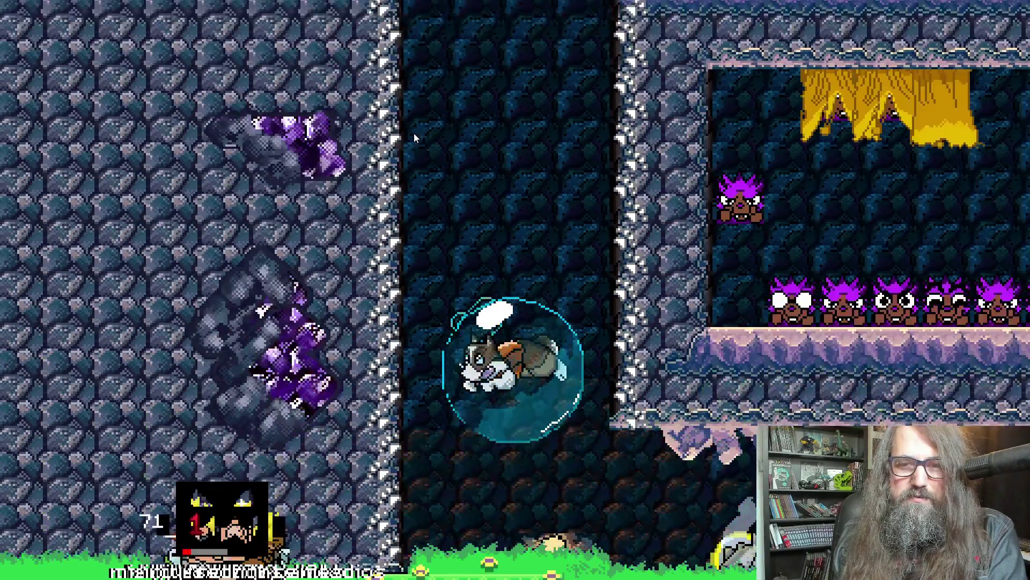
key("Right")
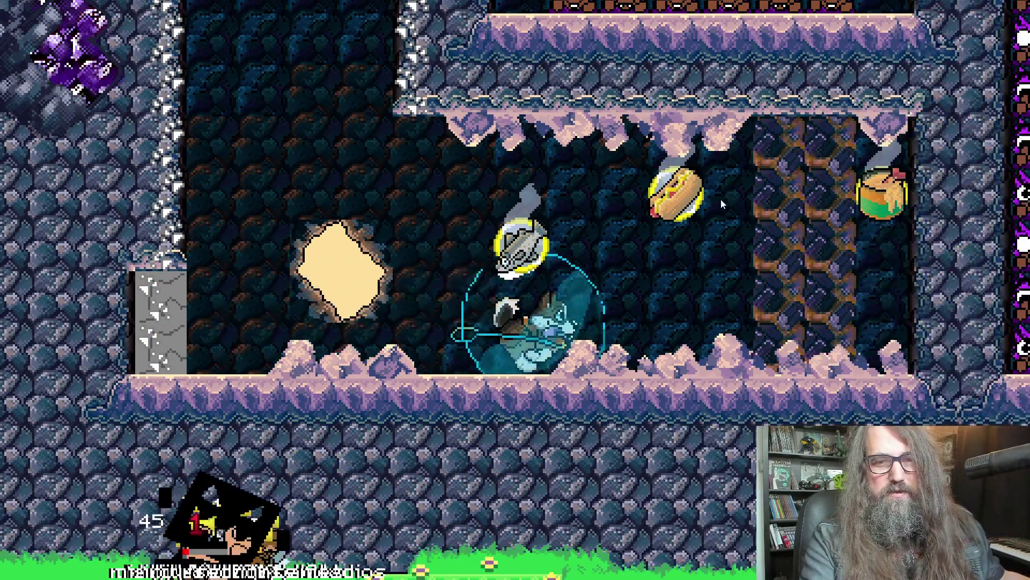
key("Left")
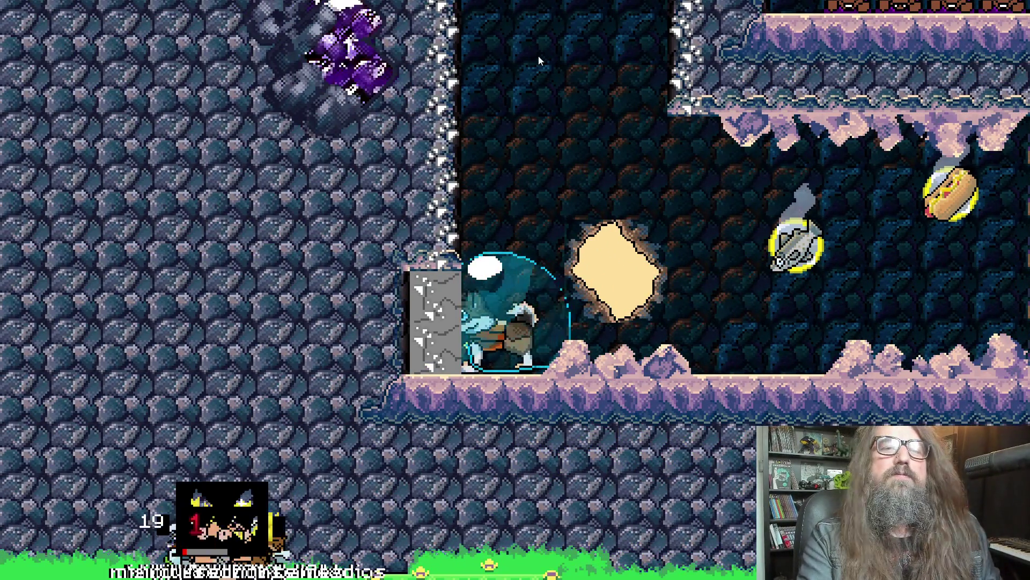
key("Escape")
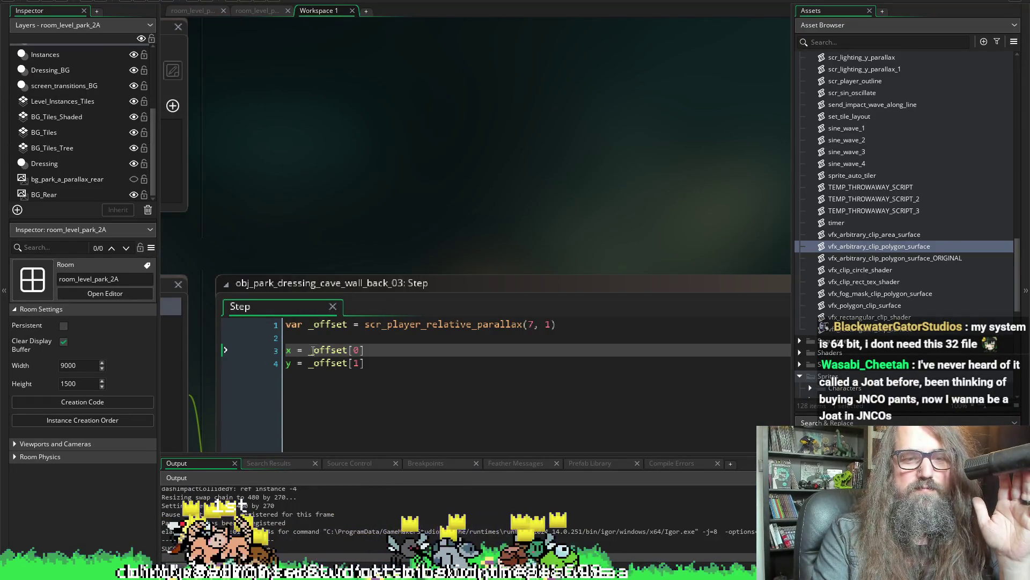
Prefix line 1 with //, comment out the x and y lines with Ctrl+K, save, and rerun.
left_click(329, 341)
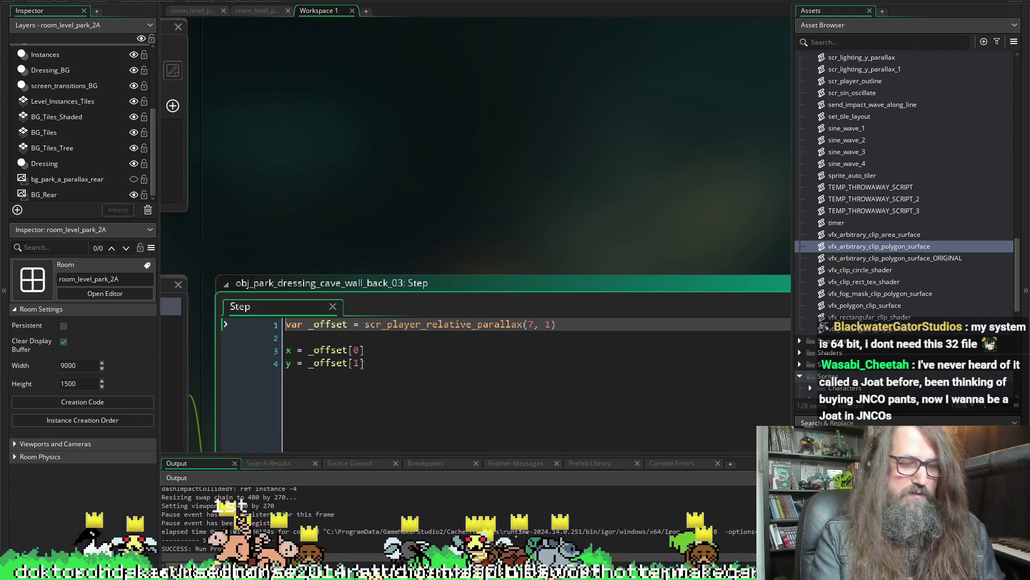
type("//")
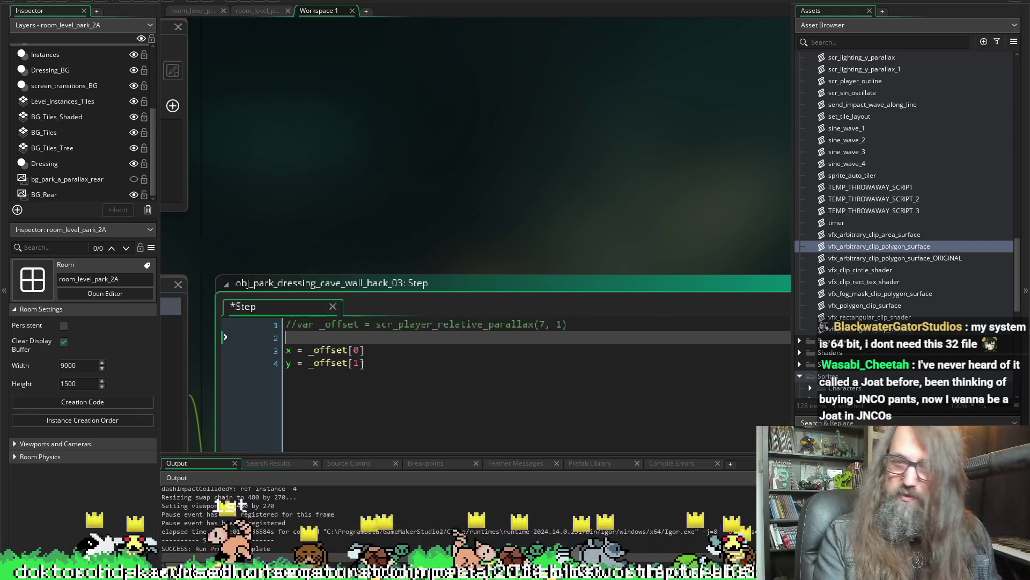
key("Down")
key("Down")
key("Down")
key("Up")
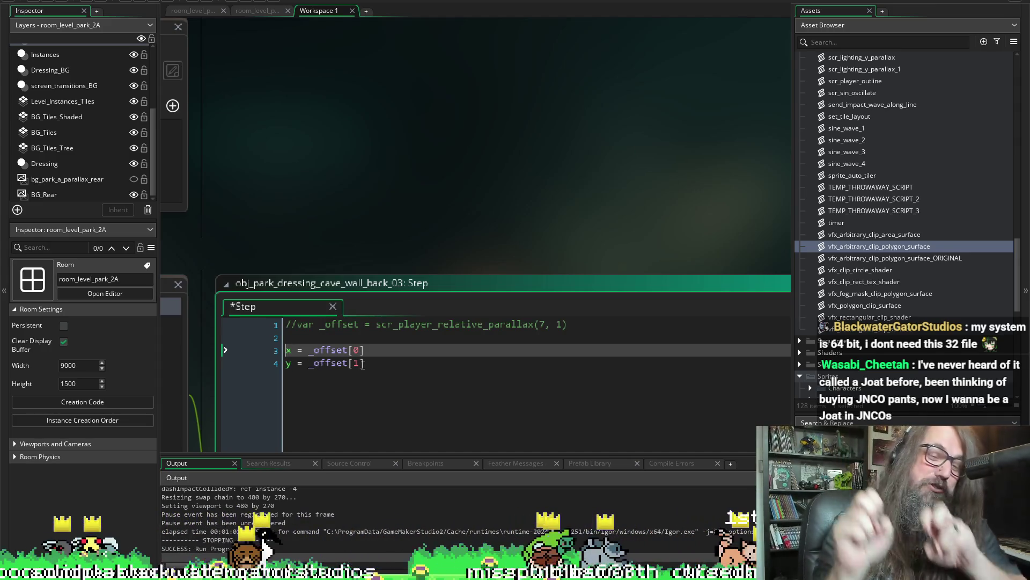
left_click(363, 364, "shift")
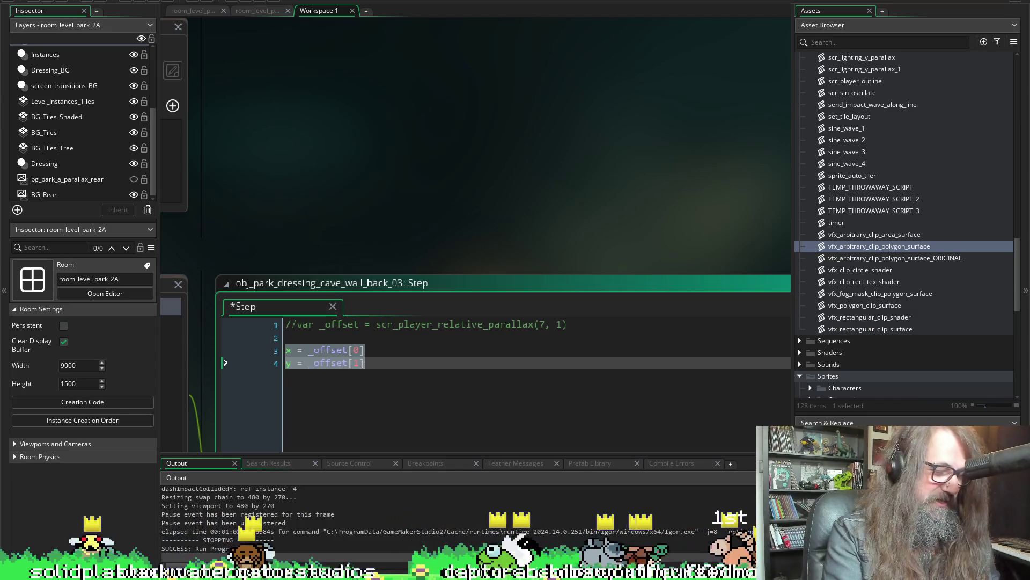
key("ctrl+k")
key("ctrl+s")
left_click(359, 363)
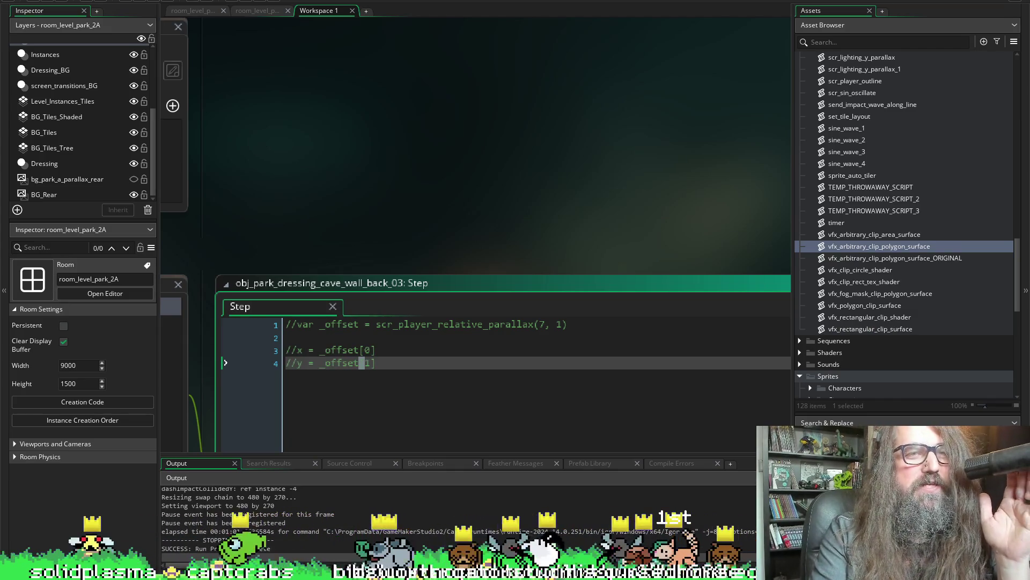
left_click(139, 3)
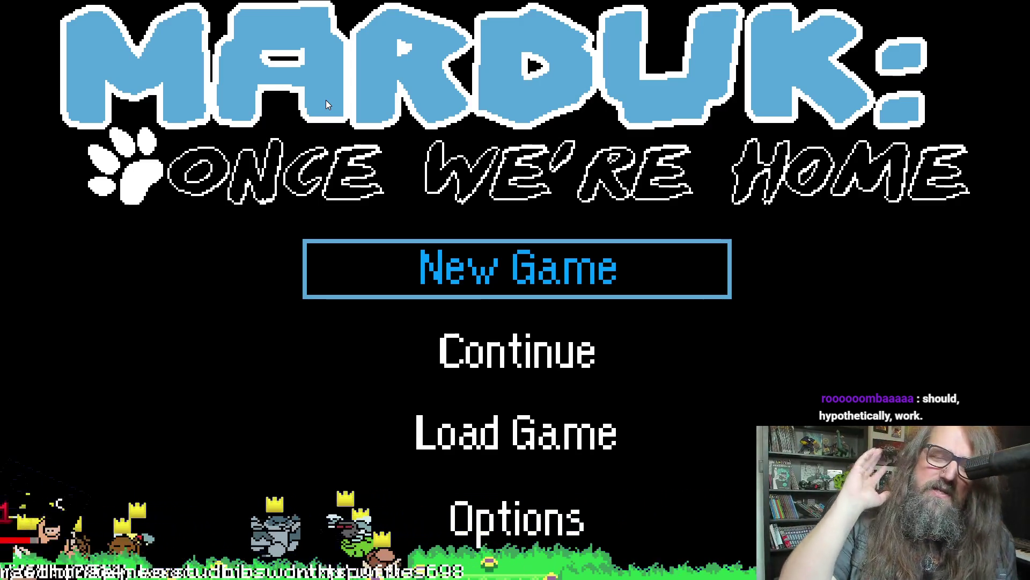
Continue the saved game, run the dog down the shaft and across the lower cave, then quit.
key("Down")
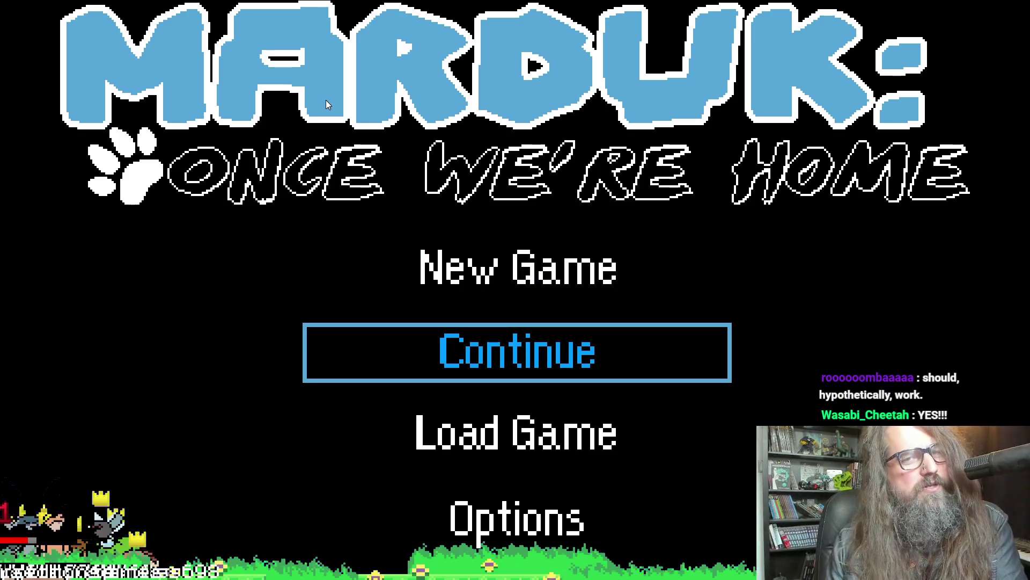
key("Return")
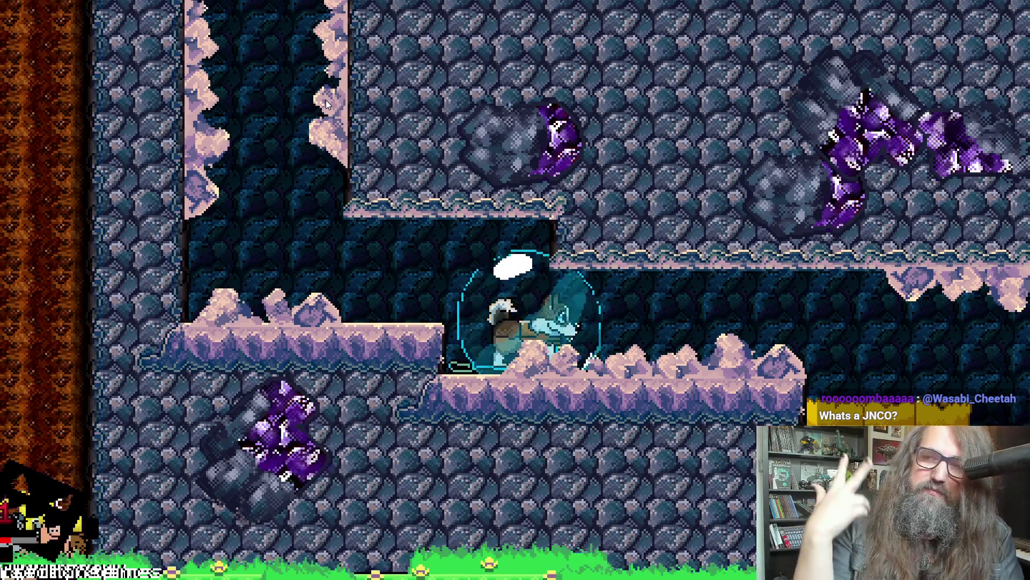
key("Right")
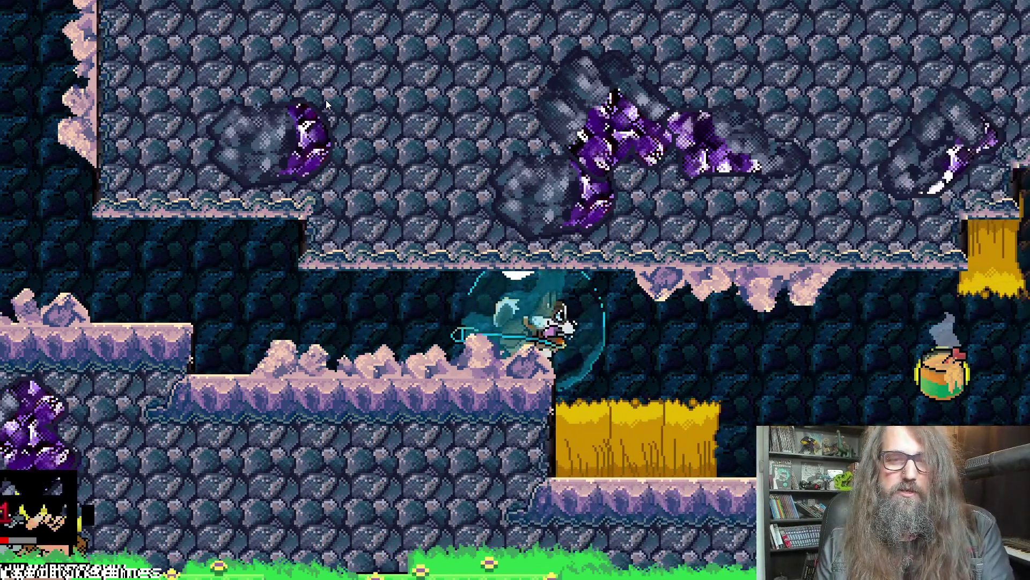
key("Right")
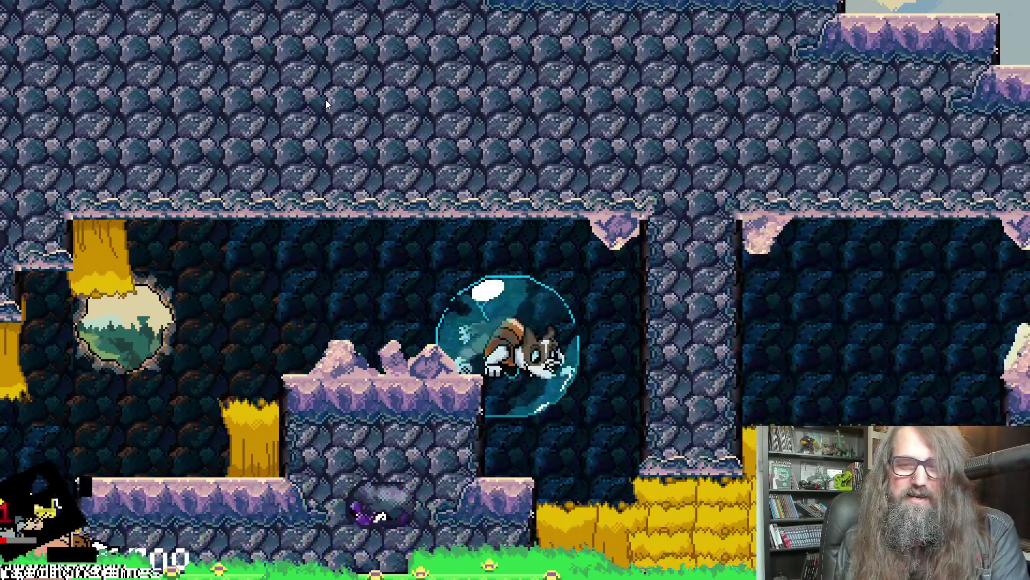
key("Down")
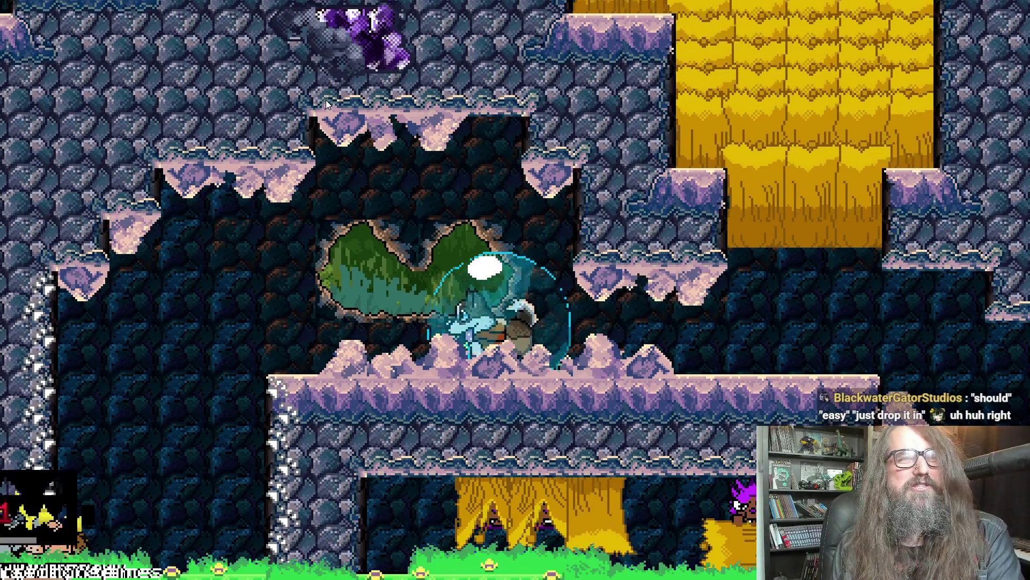
key("Left")
key("Down")
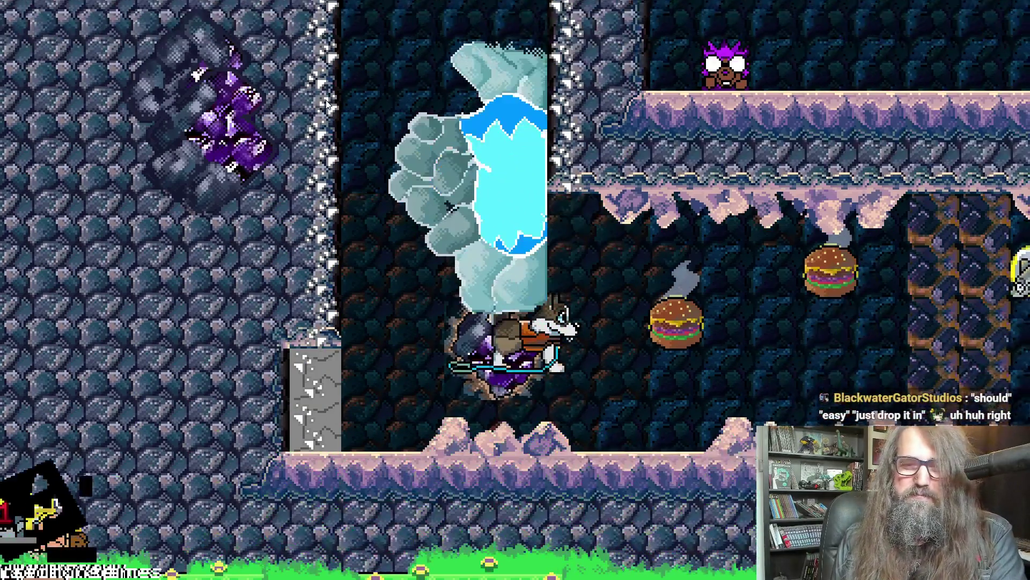
key("Left")
key("Right")
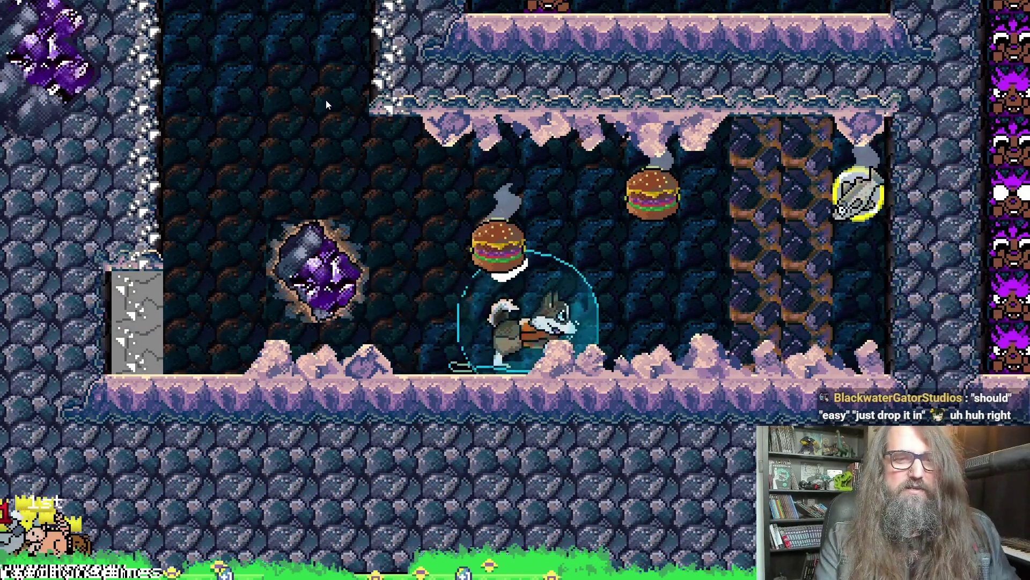
key("Escape")
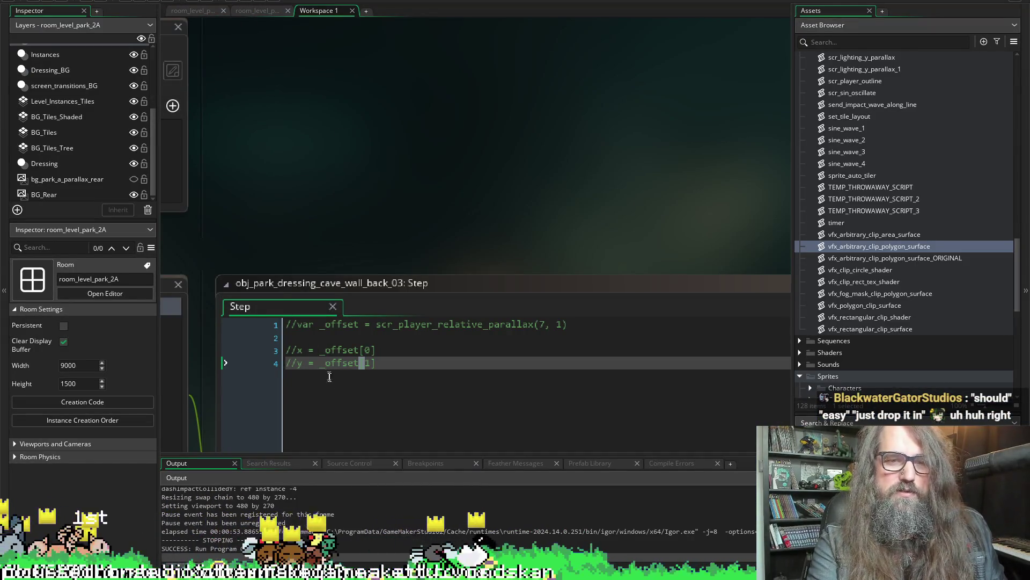
Uncomment the parallax offset lines with Ctrl+Shift+K and run the game again.
left_click(374, 363)
key("shift+Up")
key("shift+Up")
key("shift+Up")
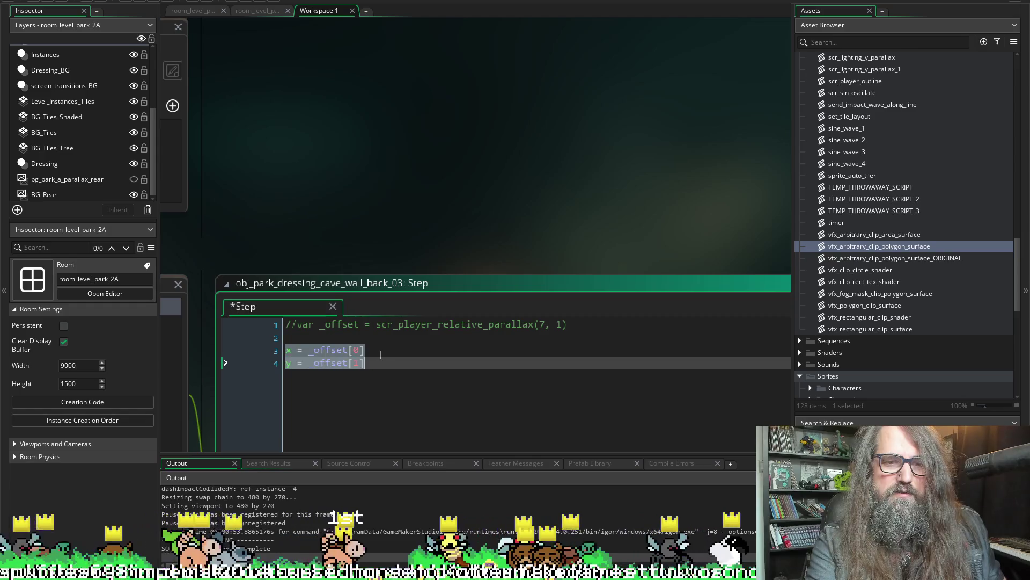
key("ctrl+shift+k")
type("1")
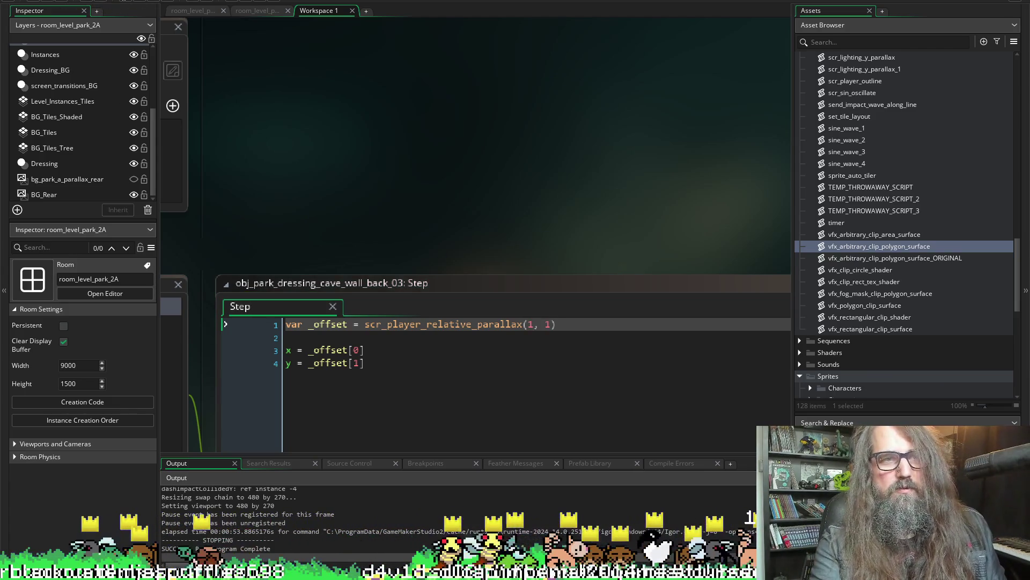
left_click(142, 3)
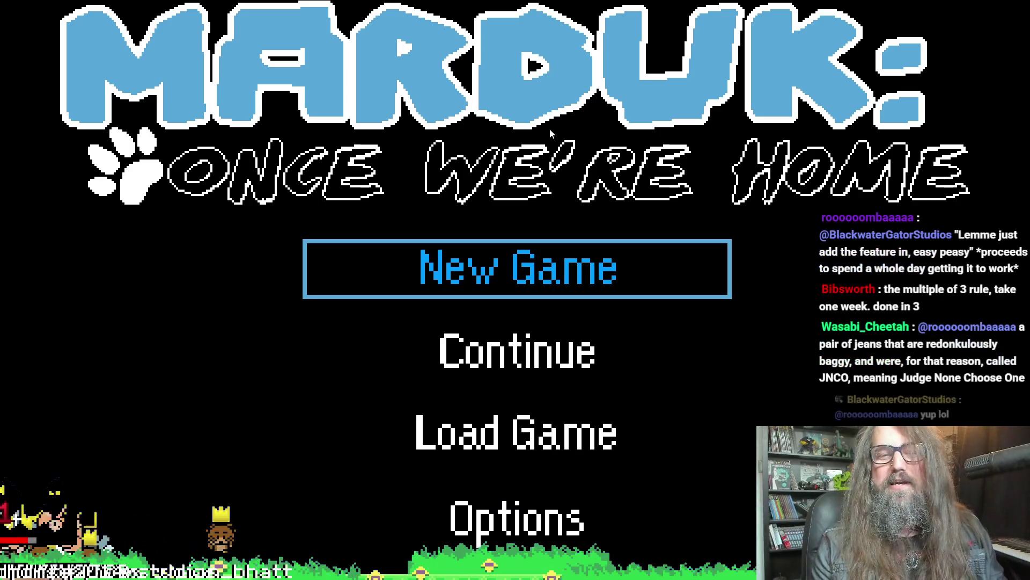
Highlight Continue on the title menu, play, then leave fullscreen with Alt+Enter.
key("Up")
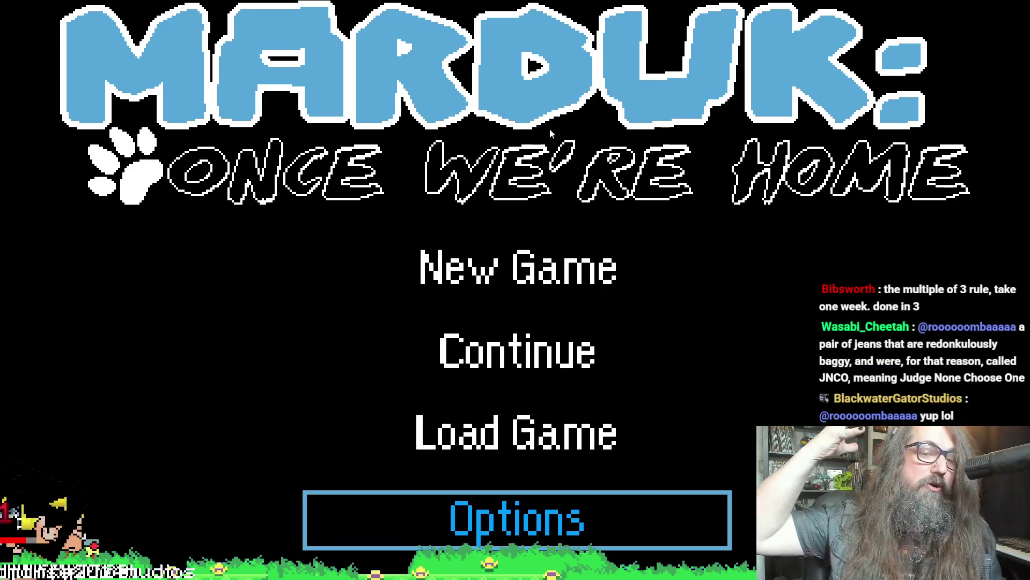
key("Up")
key("Up")
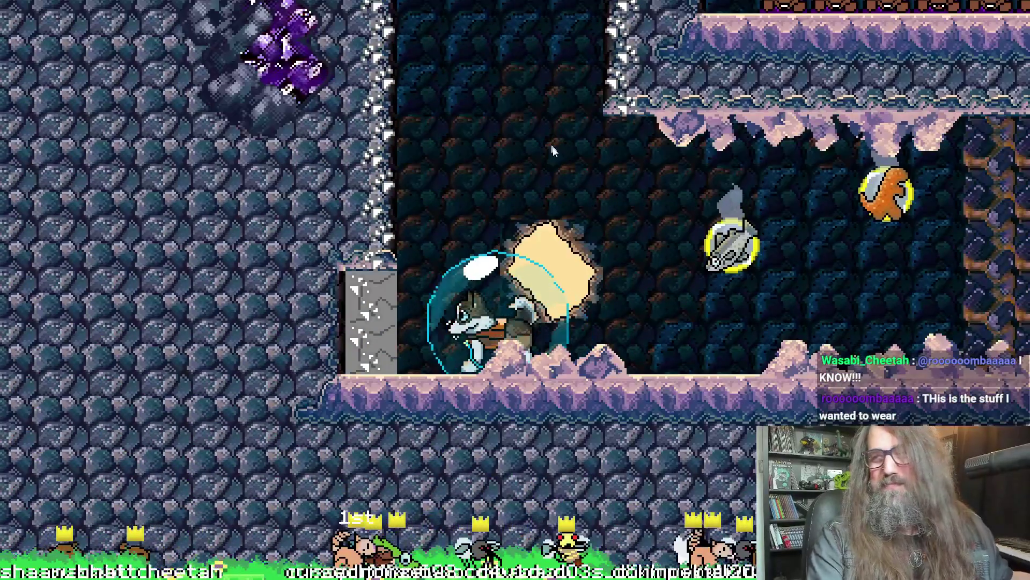
key("alt+Return")
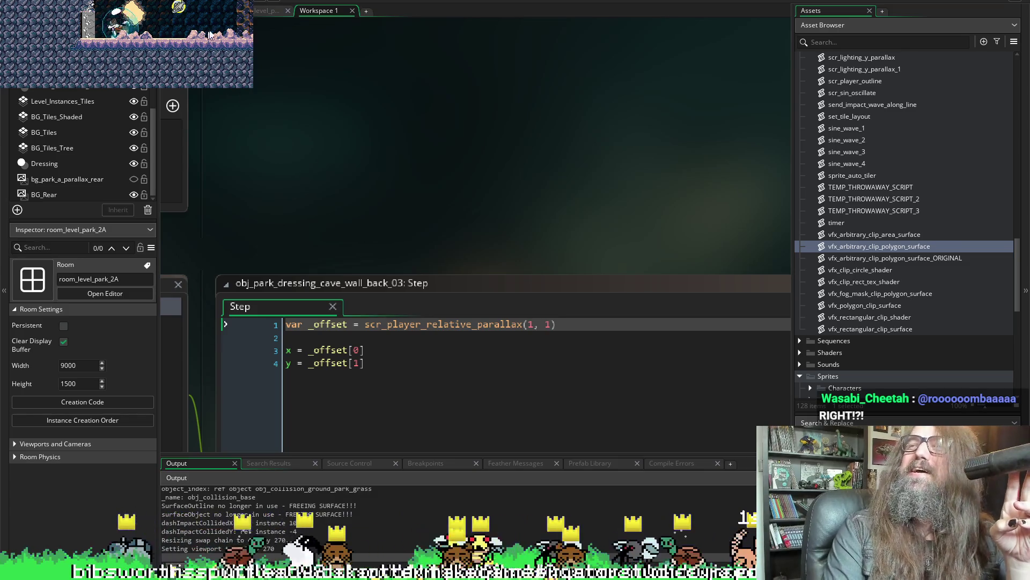
Close the small game window and switch to Chrome's cargo jnco jeans image results.
left_click(255, 30)
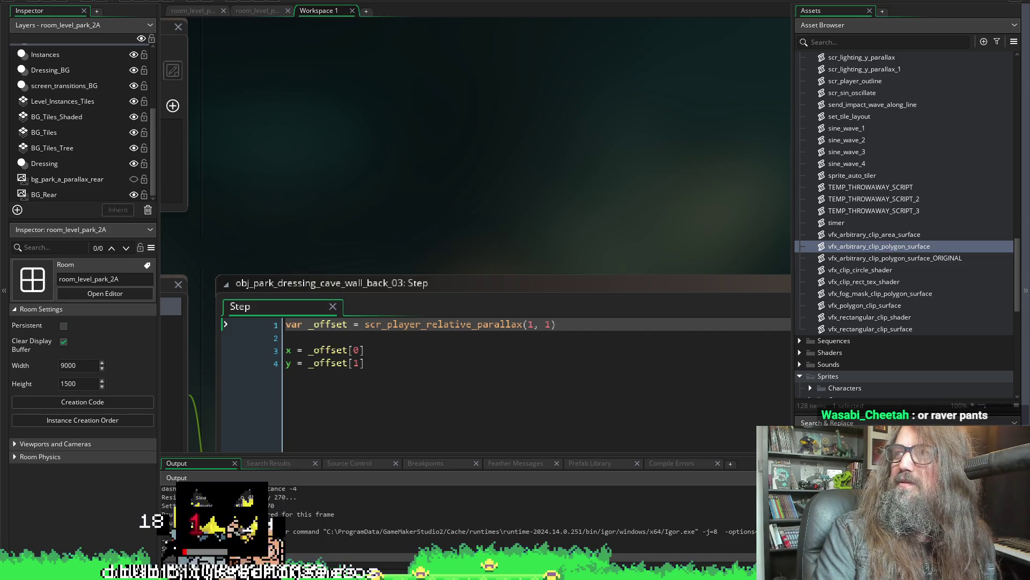
key("alt+Tab")
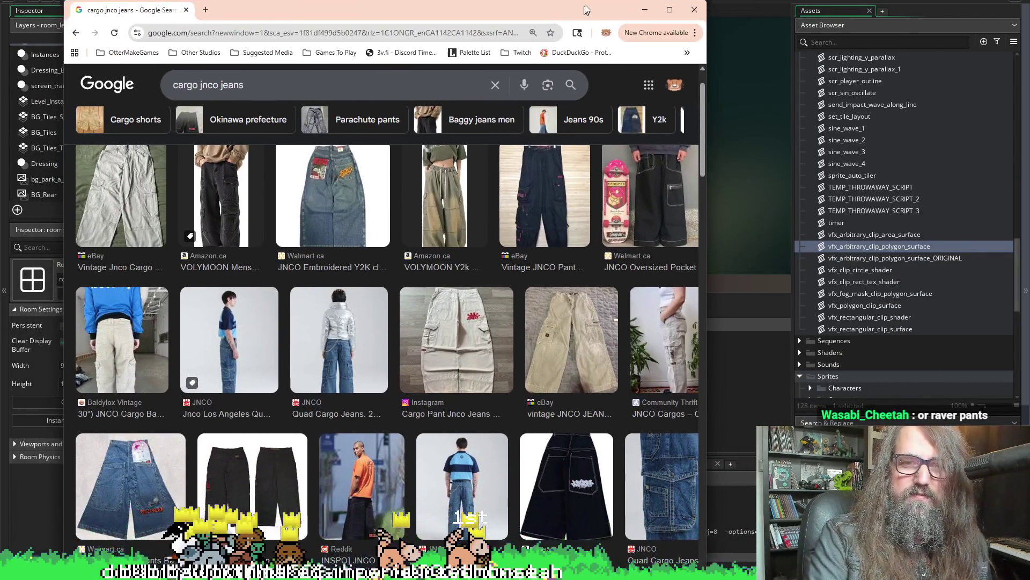
Nudge the Chrome window, scroll through the jeans image results, then close the browser.
left_click_drag(586, 9, 597, 0)
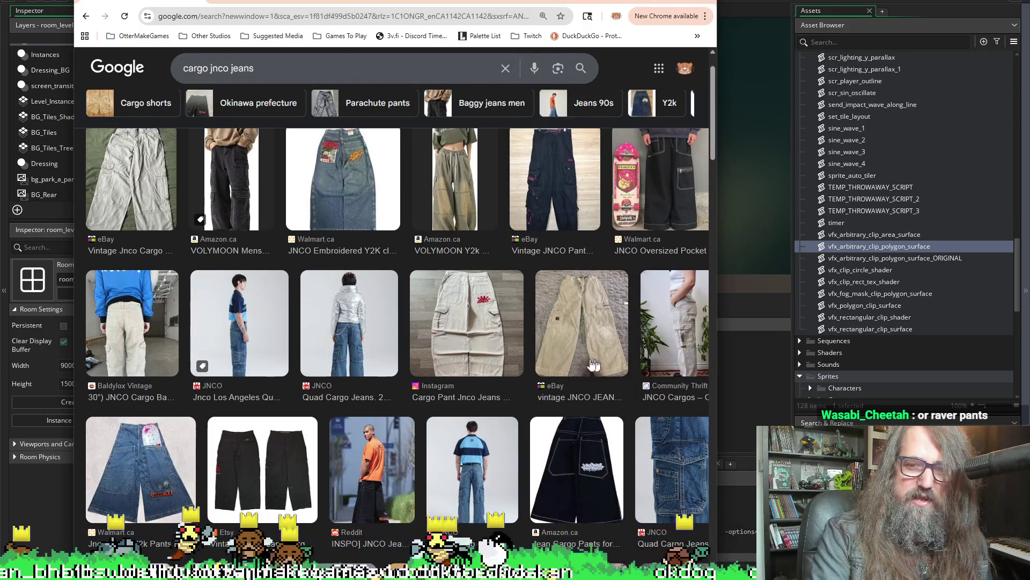
scroll(593, 364, "down", 4)
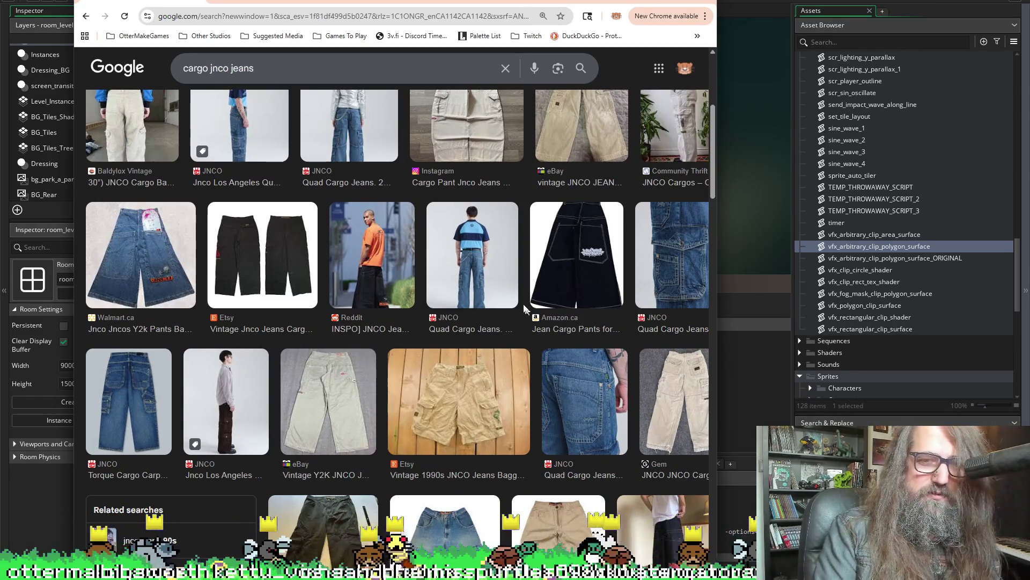
scroll(483, 306, "down", 4)
scroll(483, 306, "up", 4)
scroll(481, 304, "down", 4)
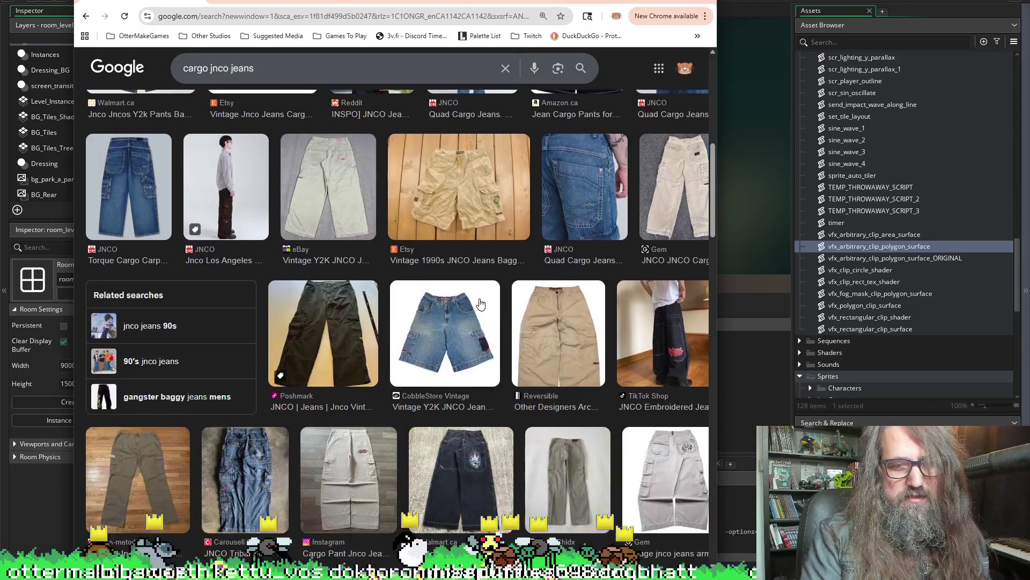
scroll(369, 404, "down", 2)
scroll(510, 357, "up", 5)
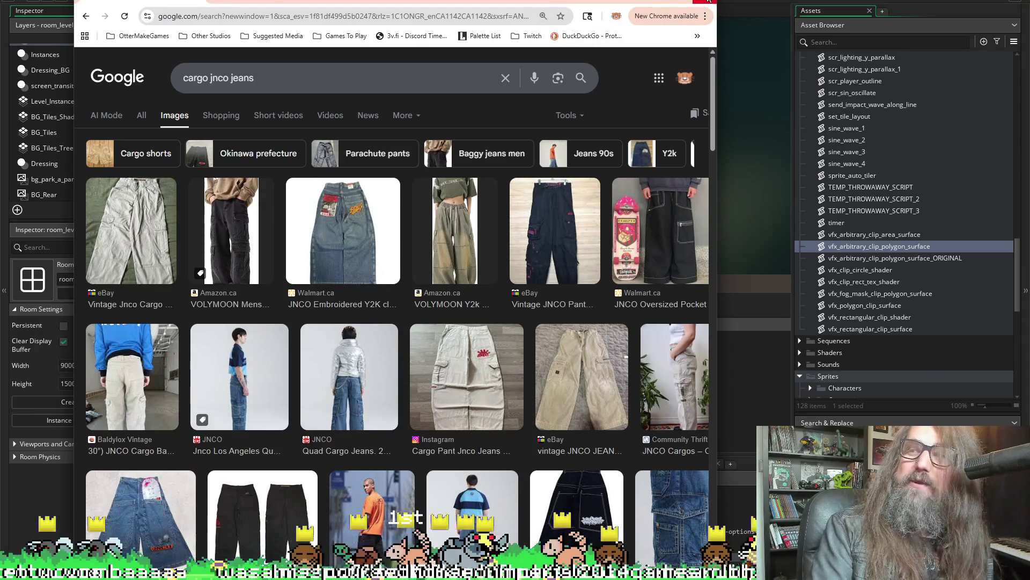
left_click(708, 1)
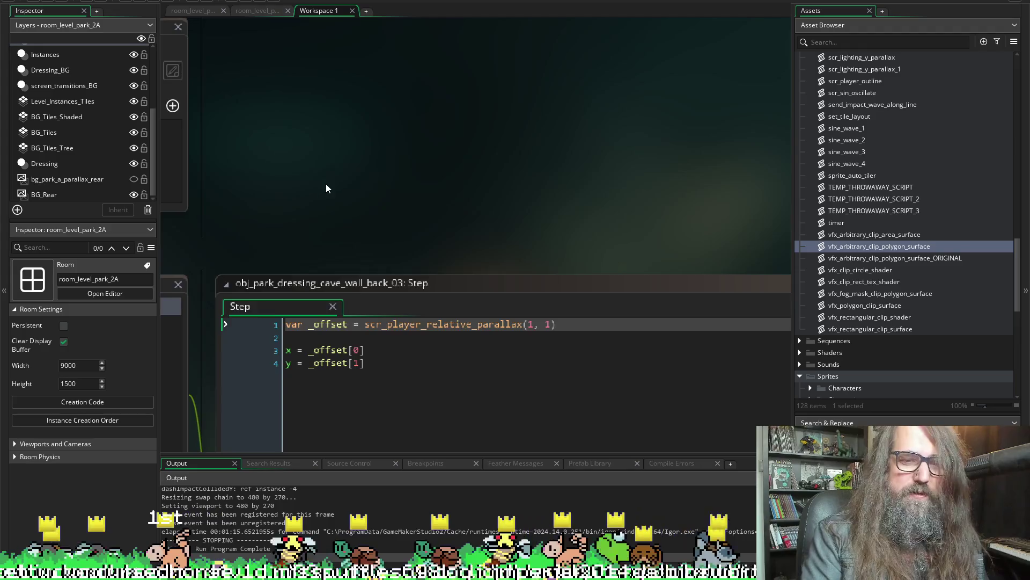
Open the scr_player_relative_parallax definition from the Step code to inspect its x and y offset parameters.
left_click_drag(326, 189, 352, 156)
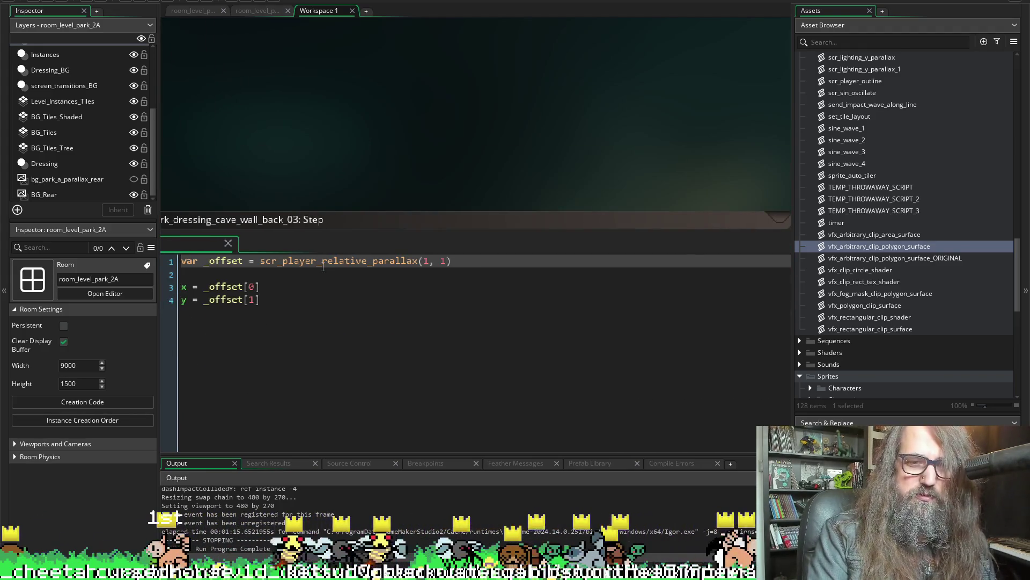
middle_click(323, 262)
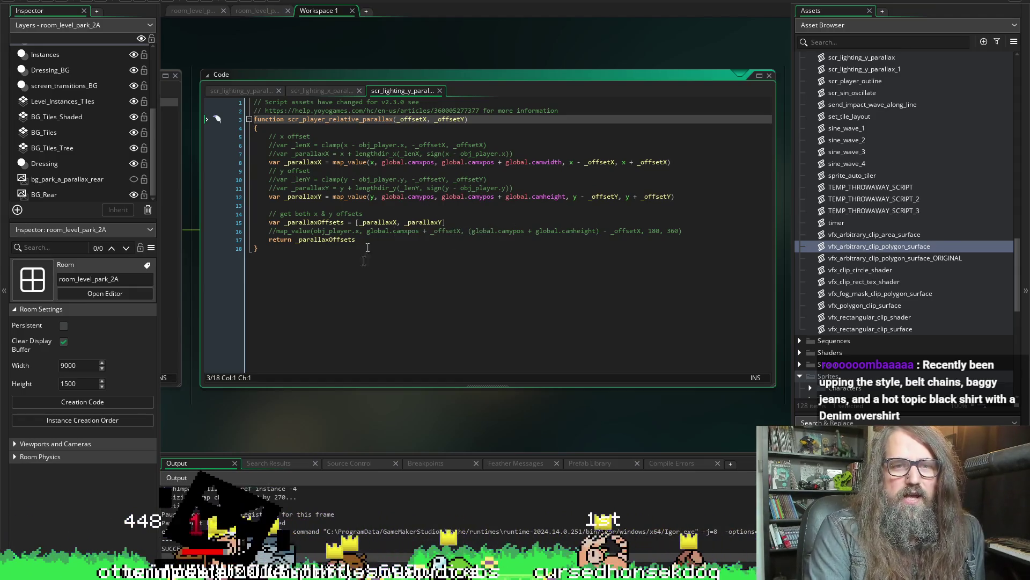
Change the Step call's second argument to 0, making it scr_player_relative_parallax(1, 0), then open the cave wall sprite.
left_click(332, 439)
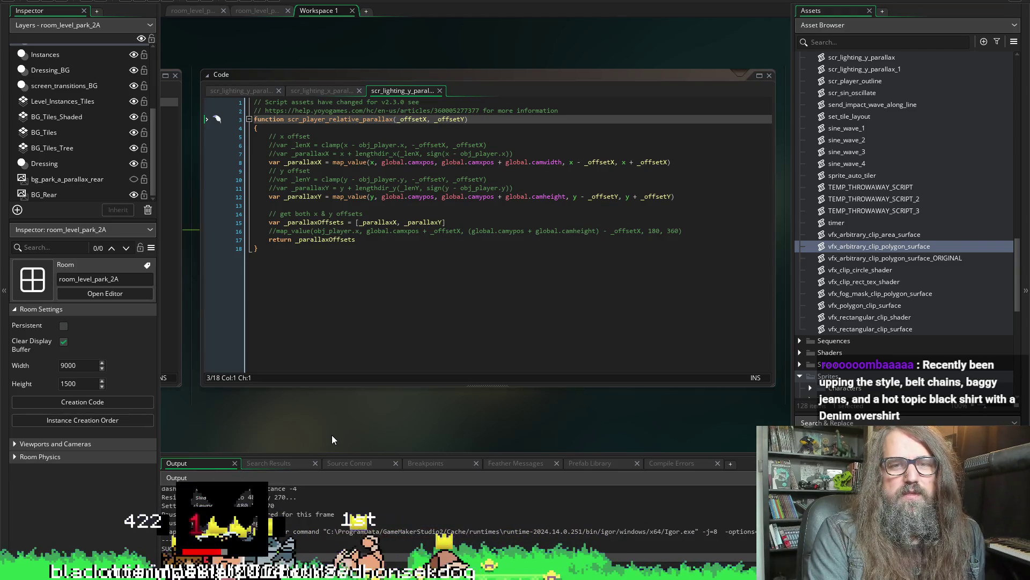
mouse_move(331, 435)
left_mouse_down()
mouse_move(908, 419)
mouse_move(585, 415)
mouse_move(379, 428)
mouse_move(811, 430)
left_mouse_up()
left_click_drag(525, 434, 657, 432)
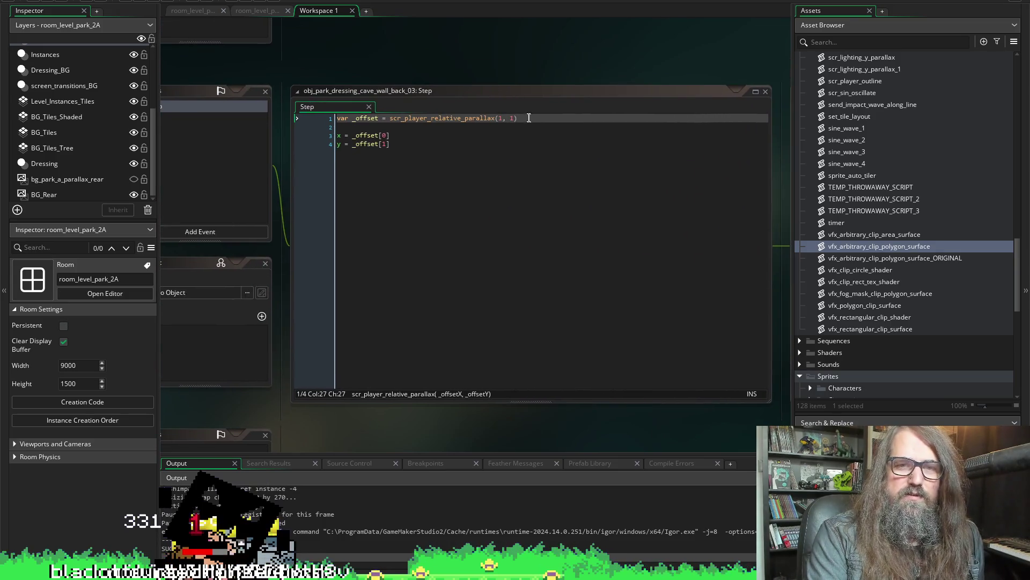
double_click(511, 119)
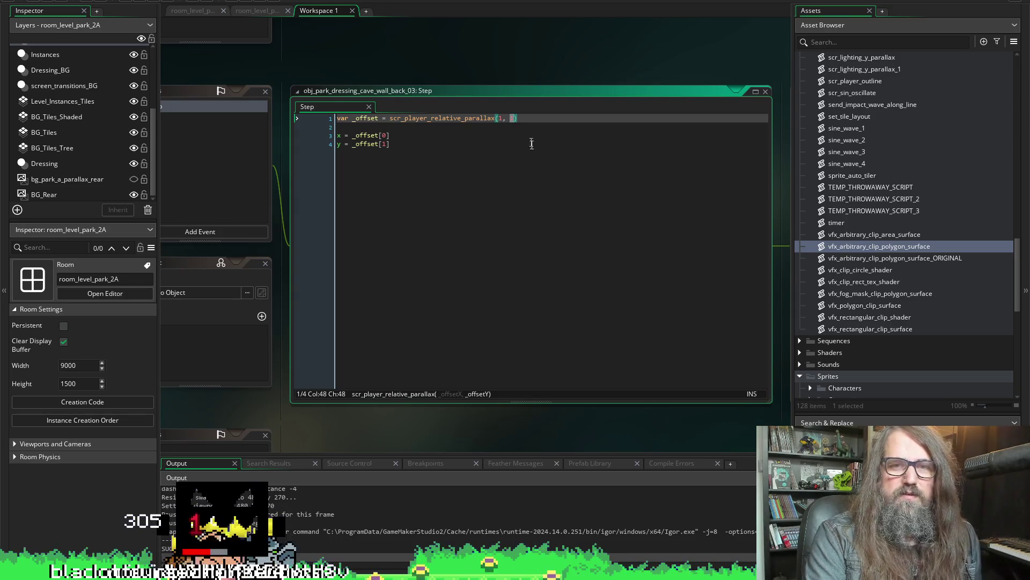
type("0")
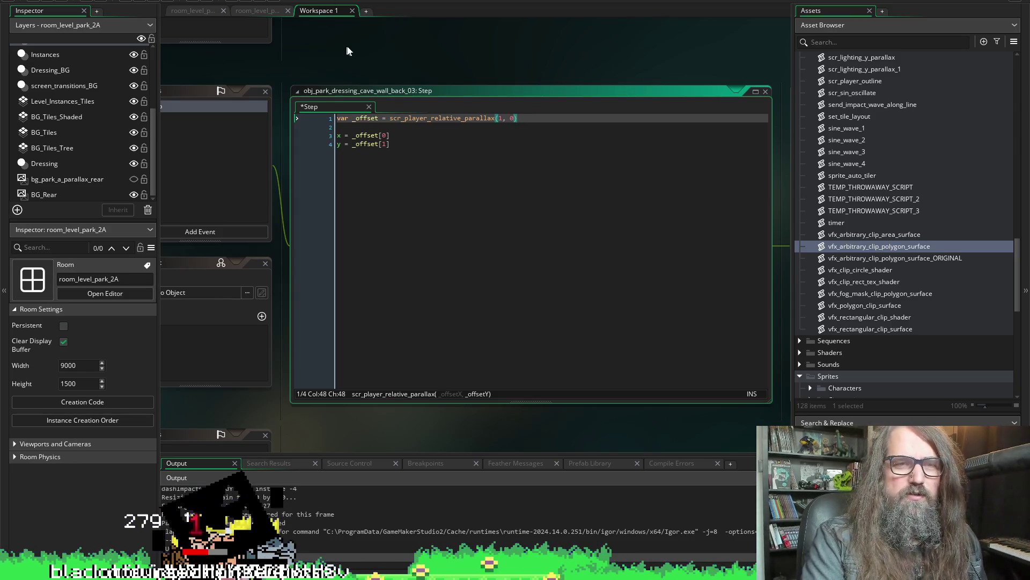
left_click_drag(347, 51, 375, 94)
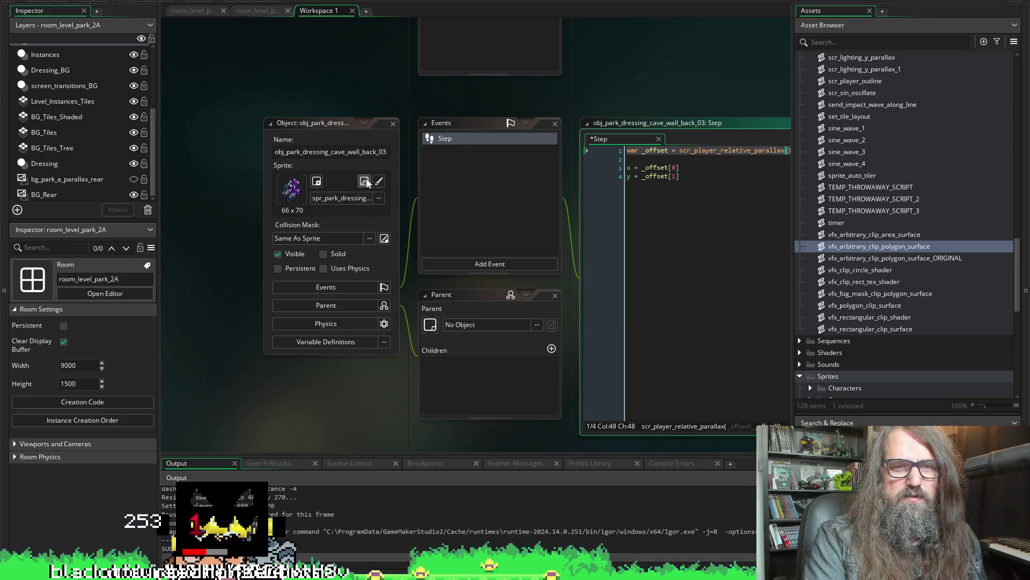
left_click(380, 181)
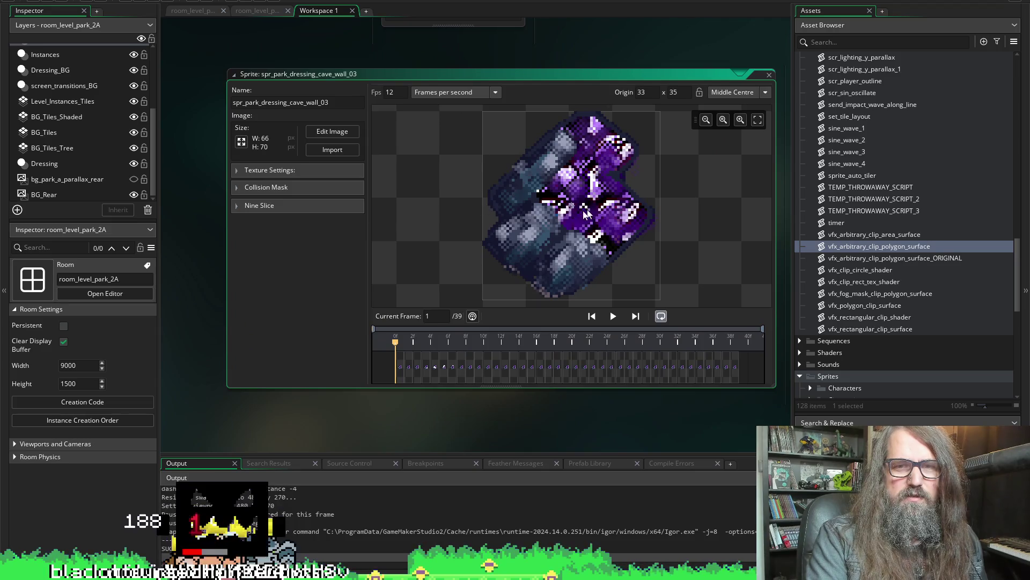
Close the spr_park_dressing_cave_wall_03 sprite editor and return to the cave wall back object's panels.
left_click(769, 74)
type("var _offset = scr_player_relative_parallax(1, 0)")
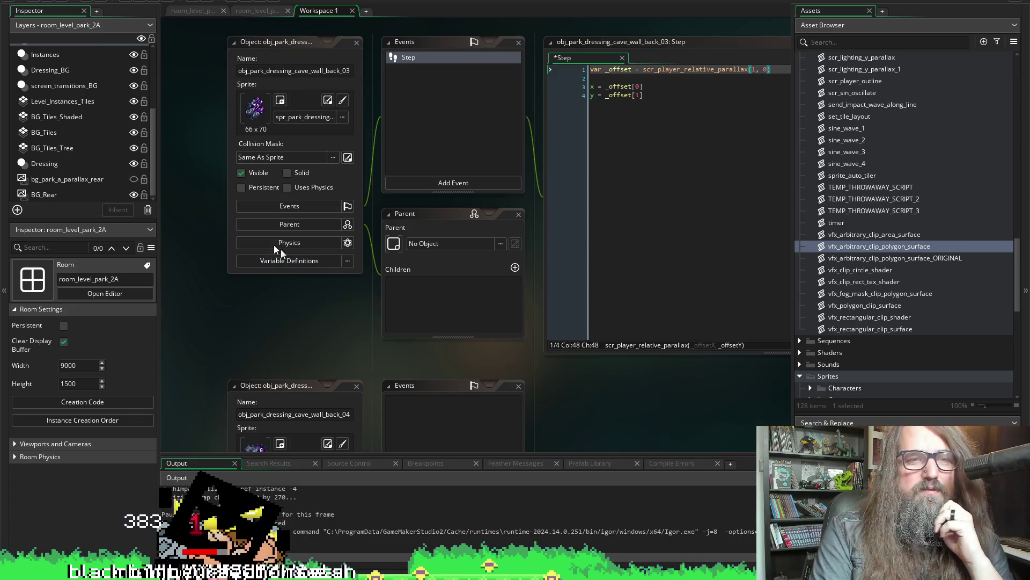
left_click_drag(360, 307, 296, 356)
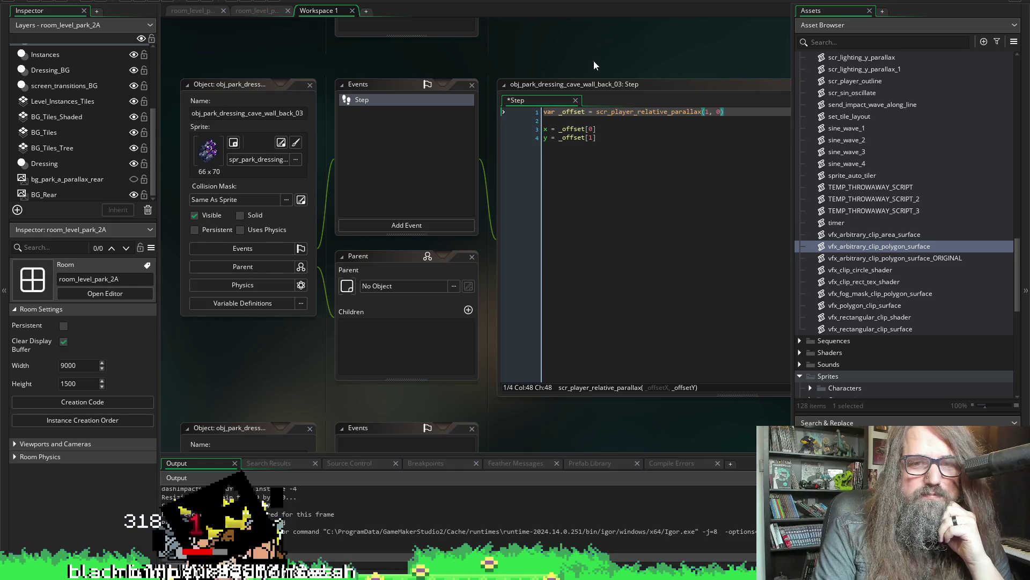
Save the cave wall Step event, jump to scr_player_relative_parallax with F12, then close that script.
mouse_move(594, 65)
left_mouse_down()
mouse_move(442, 65)
mouse_move(437, 79)
left_mouse_up()
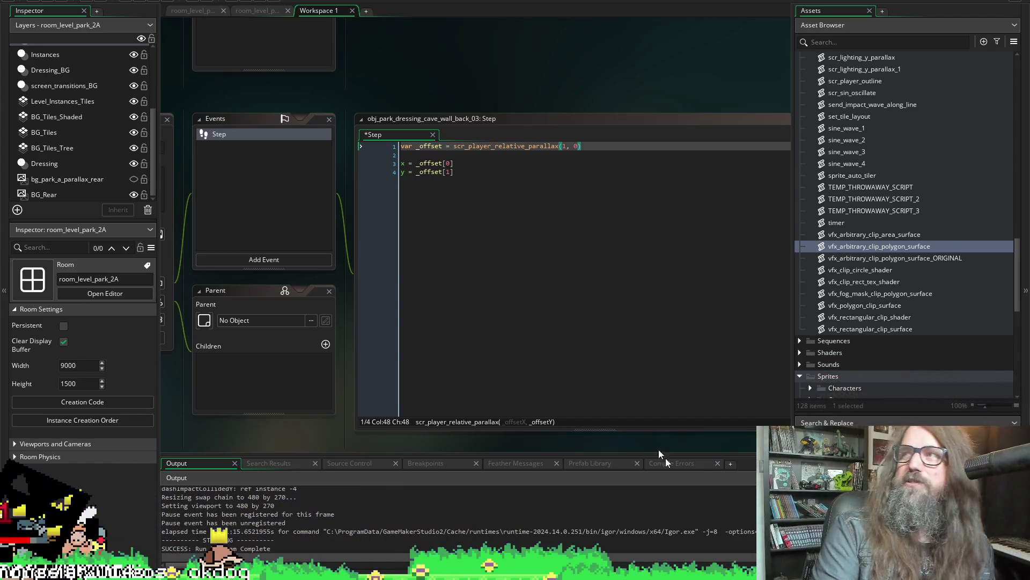
mouse_move(531, 121)
left_mouse_down()
mouse_move(766, 49)
mouse_move(634, 86)
left_mouse_up()
left_click(61, 1)
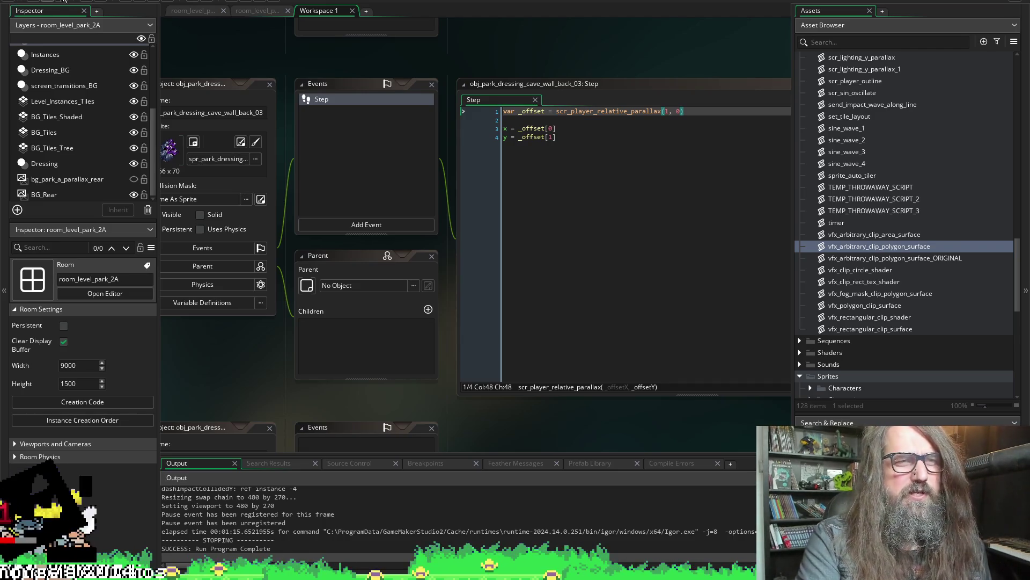
key("F12")
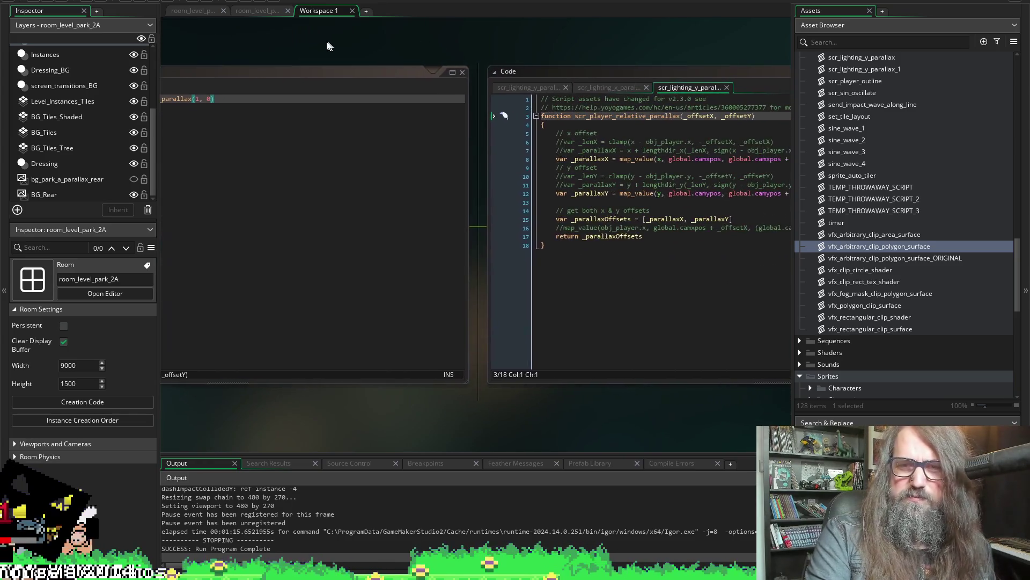
left_click(759, 82)
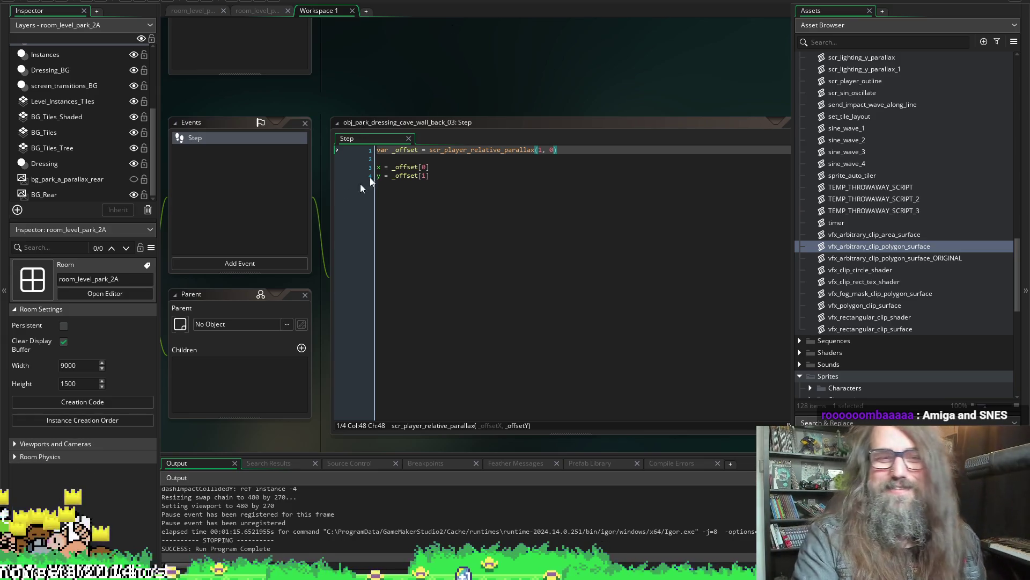
mouse_move(406, 53)
left_mouse_down()
mouse_move(410, 86)
mouse_move(417, 23)
left_mouse_up()
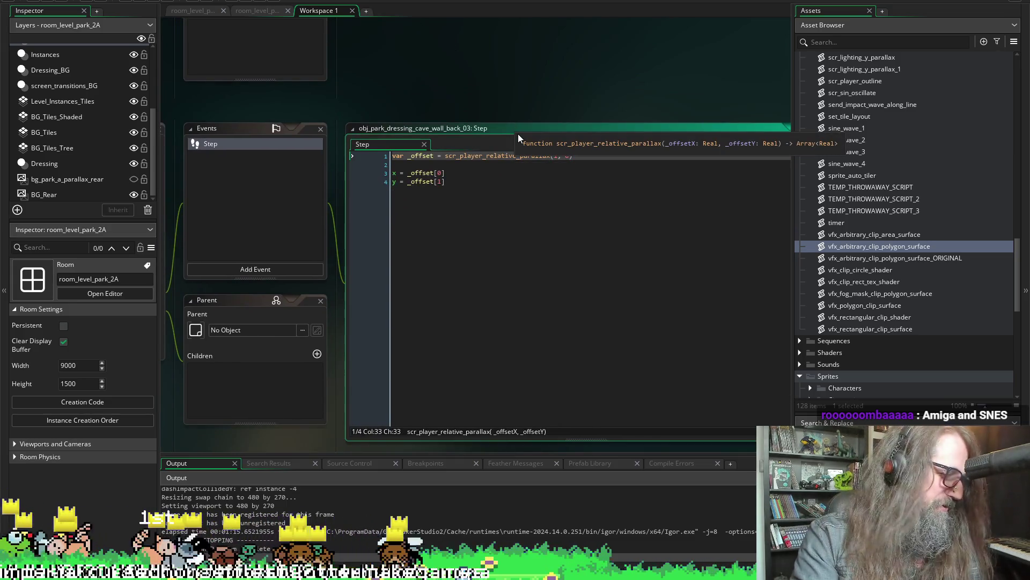
middle_click(518, 133)
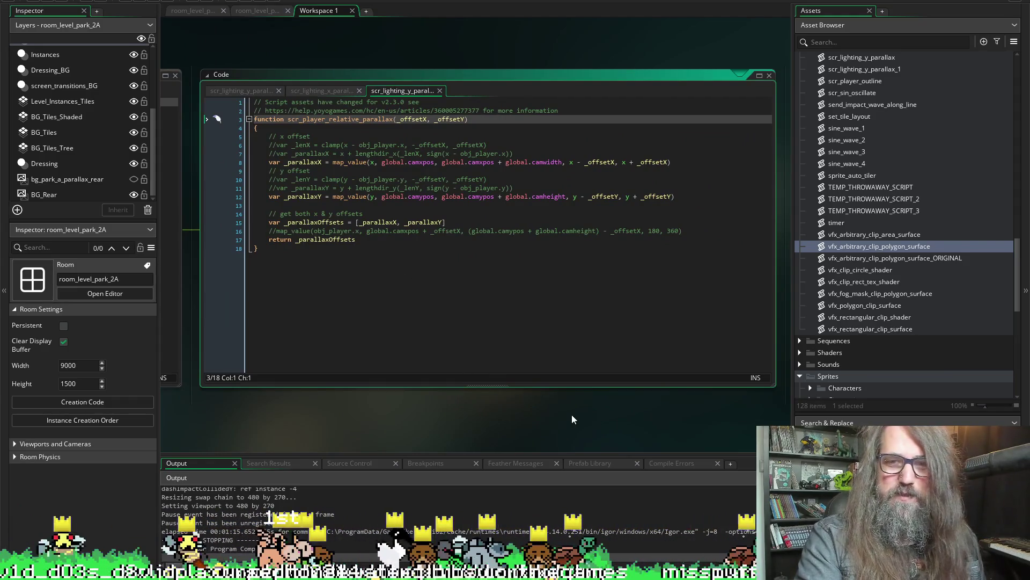
left_click_drag(510, 439, 687, 410)
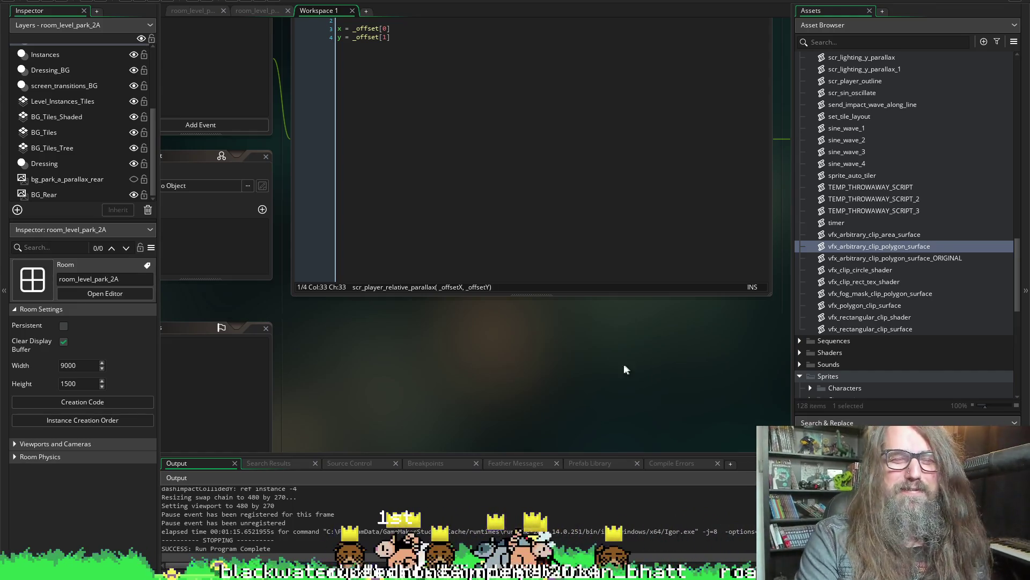
mouse_move(623, 363)
left_mouse_down()
mouse_move(342, 377)
mouse_move(202, 402)
mouse_move(163, 388)
left_mouse_up()
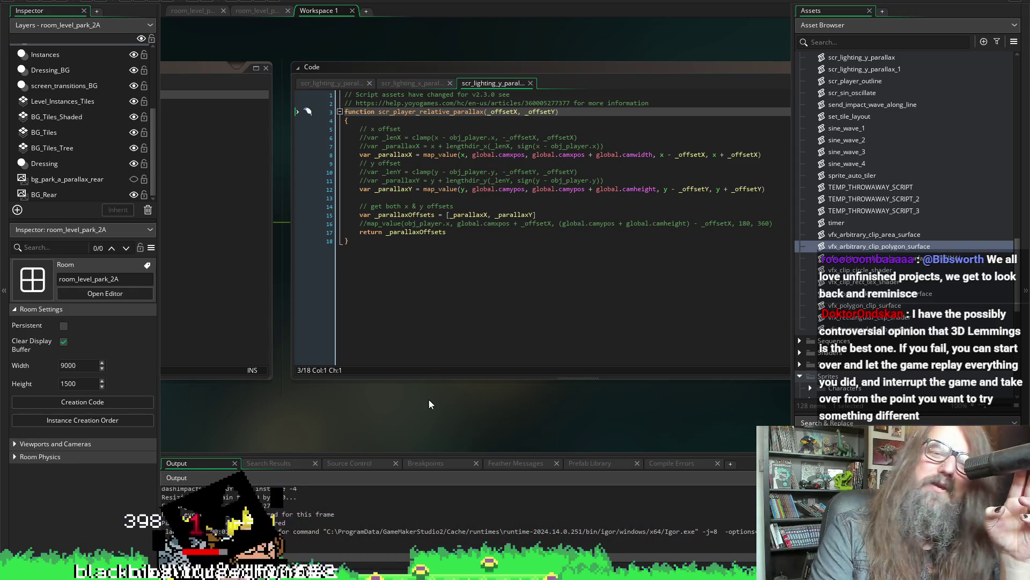
left_click_drag(403, 413, 303, 427)
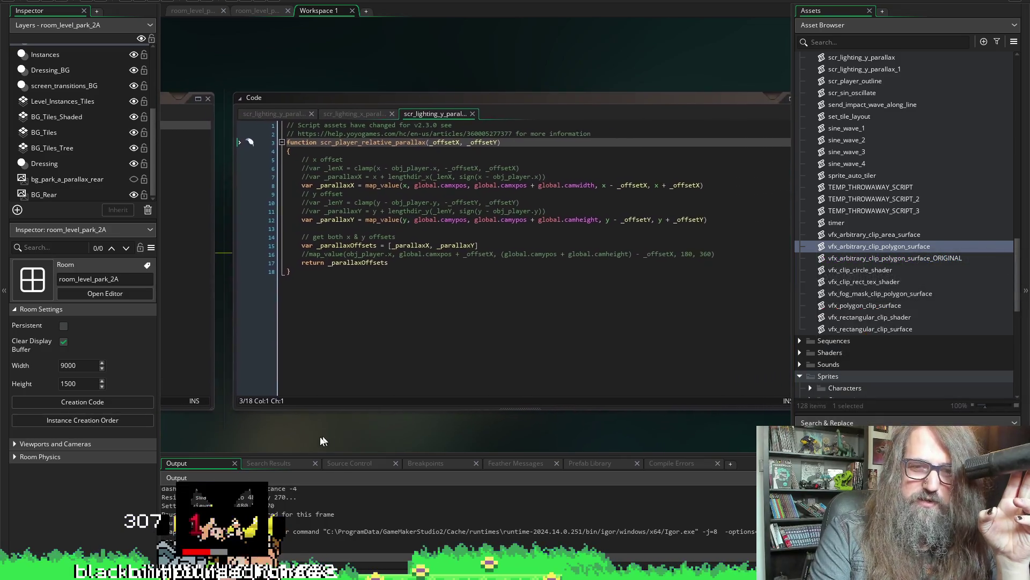
left_click_drag(306, 426, 314, 412)
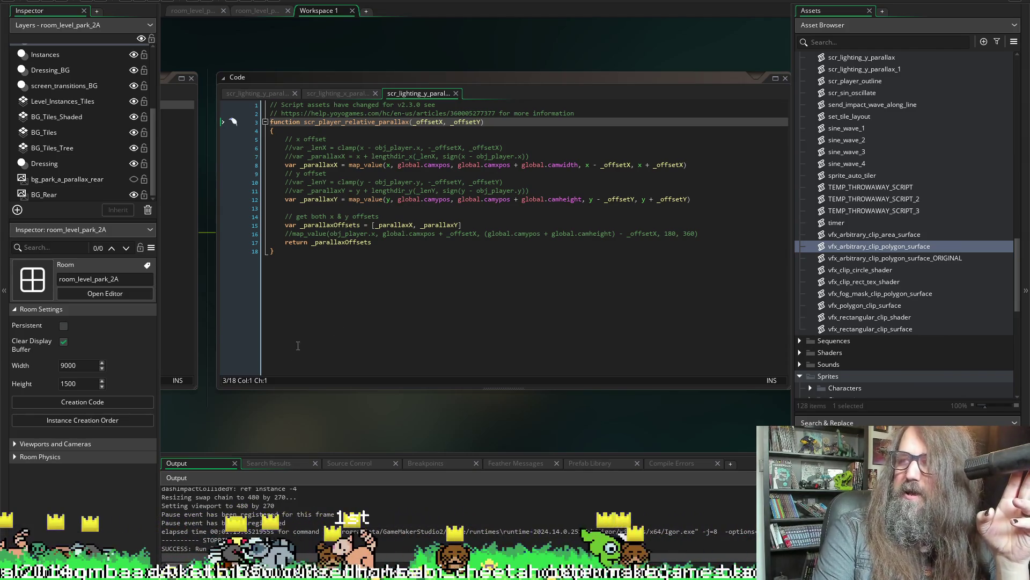
mouse_move(416, 429)
left_mouse_down()
mouse_move(407, 440)
mouse_move(361, 437)
left_mouse_up()
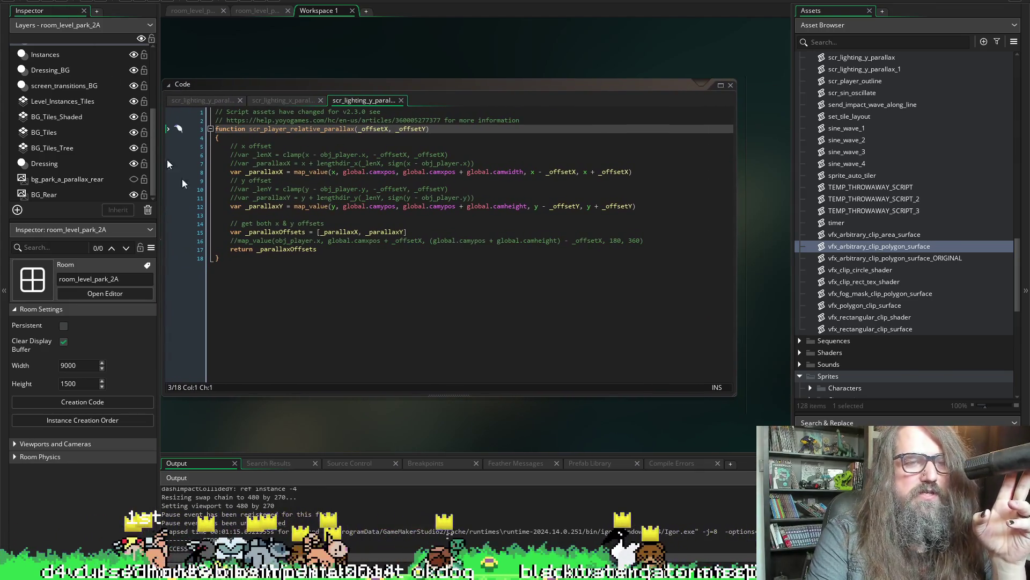
mouse_move(265, 417)
left_mouse_down()
mouse_move(288, 385)
mouse_move(253, 412)
left_mouse_up()
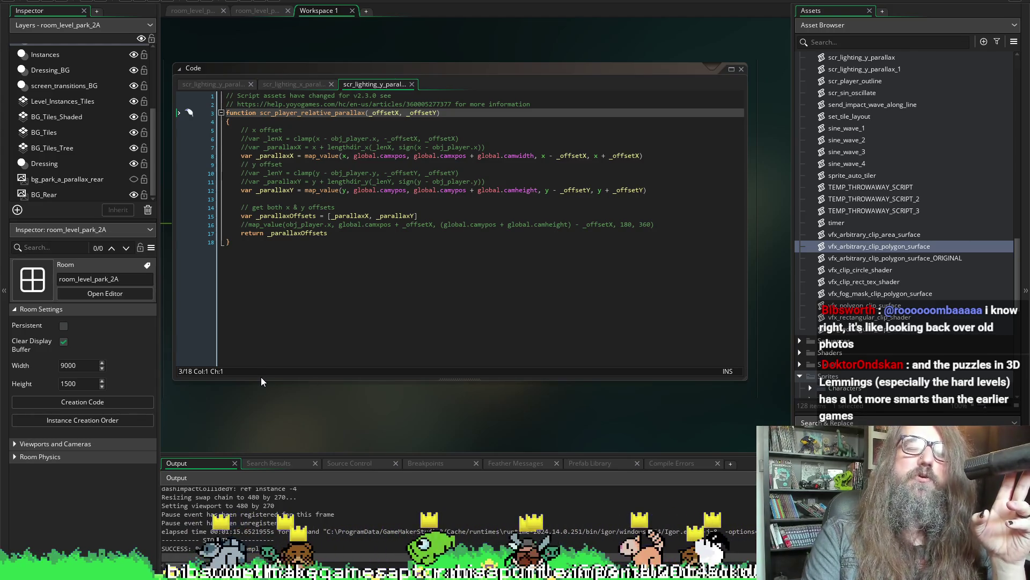
left_click_drag(293, 402, 325, 406)
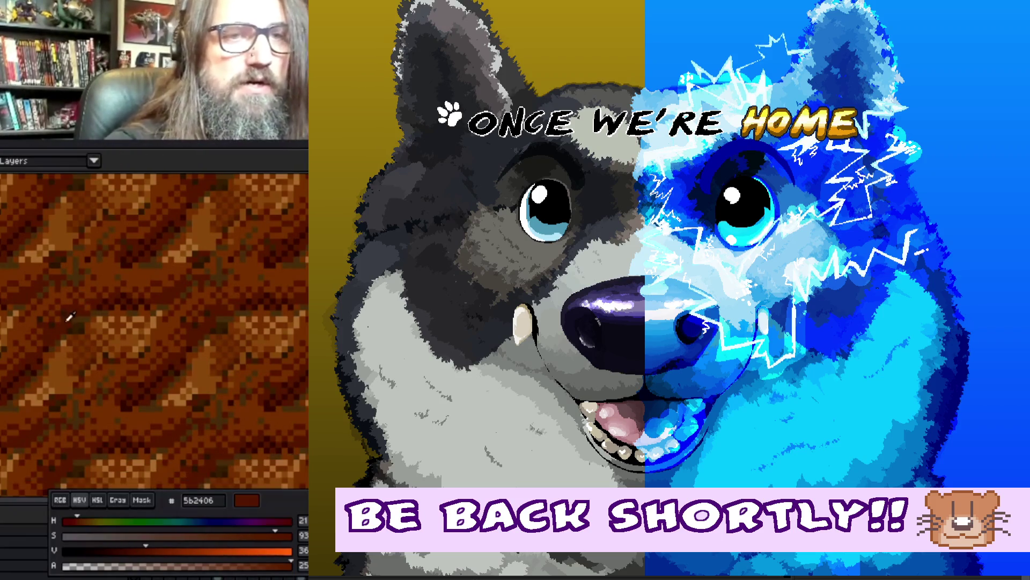
left_click_drag(79, 305, 129, 302)
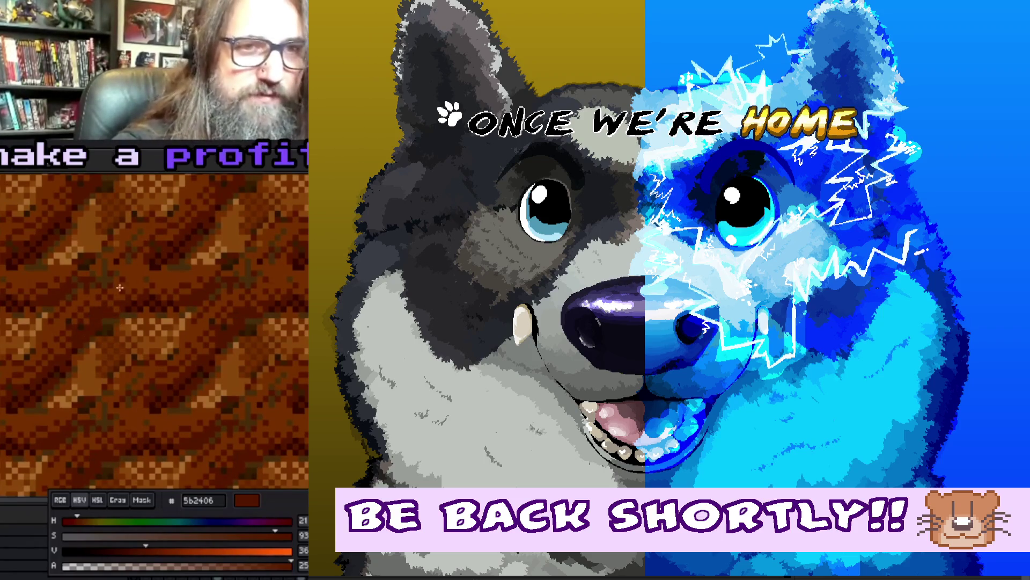
left_click(82, 326, "alt")
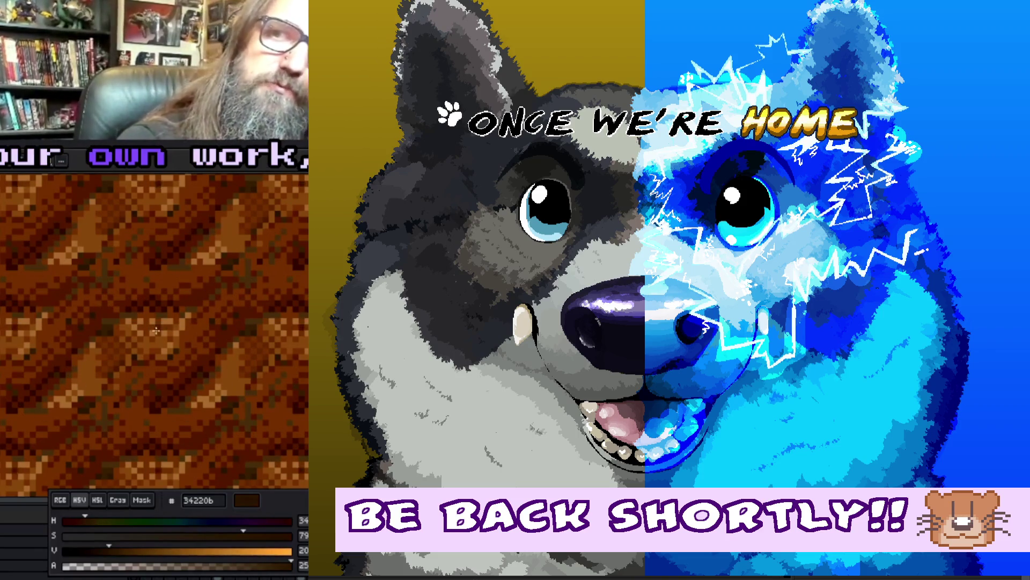
scroll(161, 315, "up", 3)
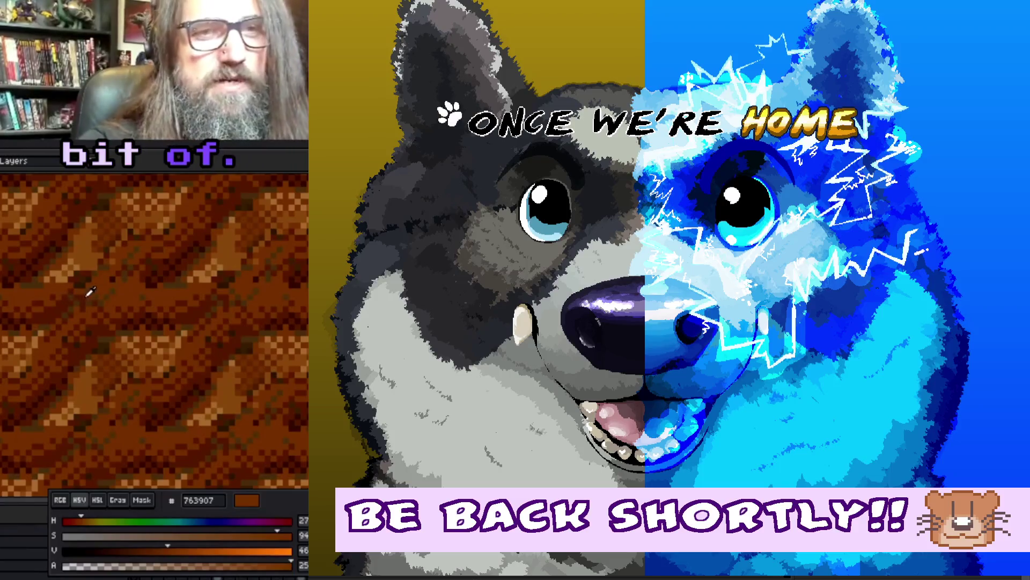
left_click(107, 287, "alt")
left_click(118, 291, "alt")
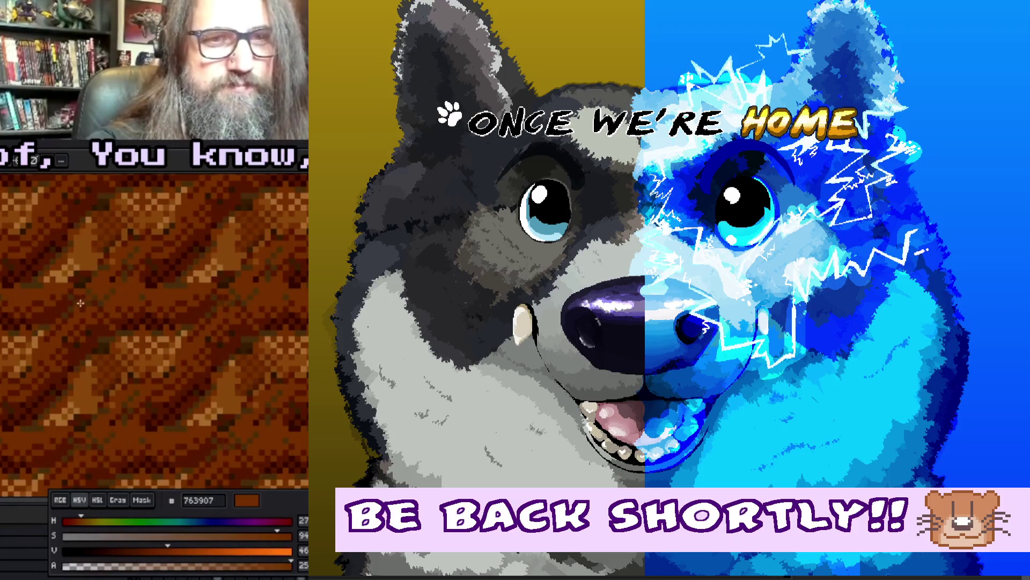
left_click_drag(173, 277, 140, 325)
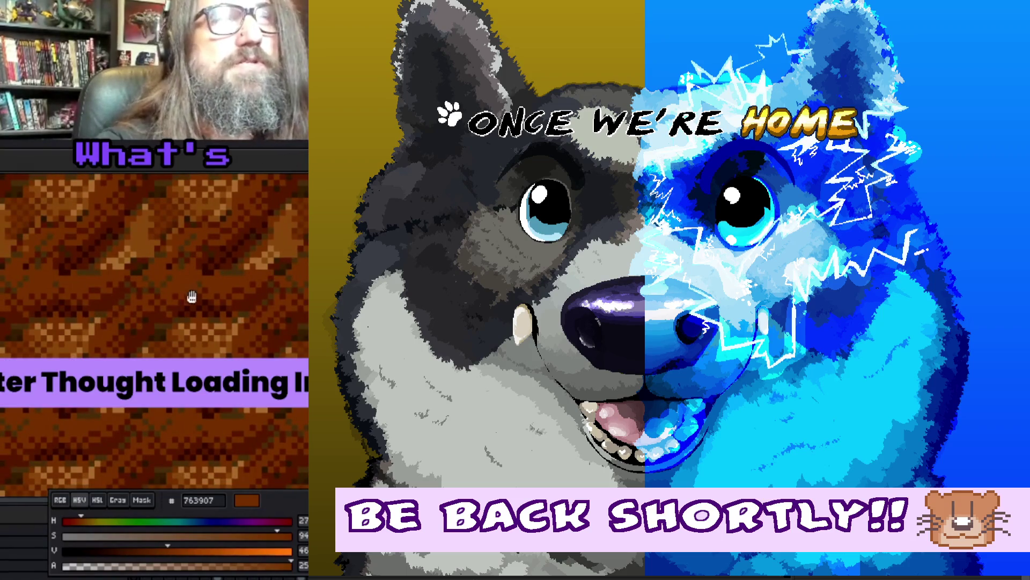
left_click_drag(192, 297, 175, 321)
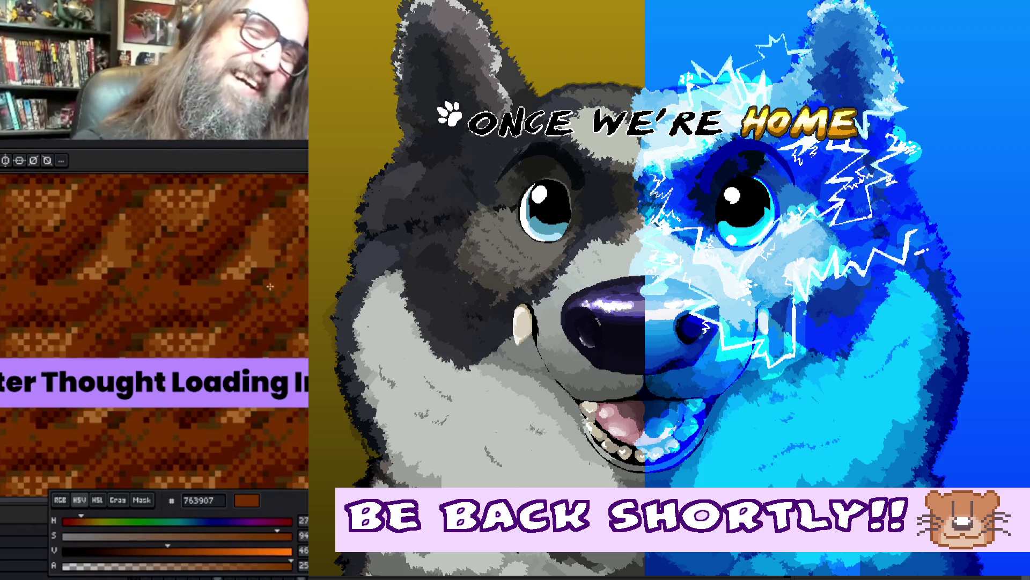
mouse_move(134, 304)
left_mouse_down()
mouse_move(161, 292)
mouse_move(128, 336)
left_mouse_up()
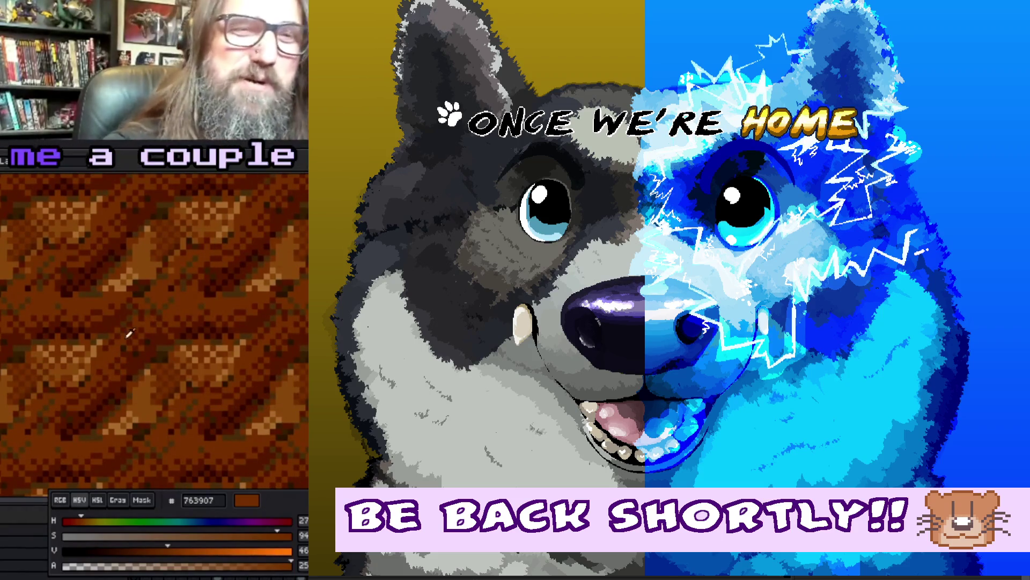
left_click(134, 326, "alt")
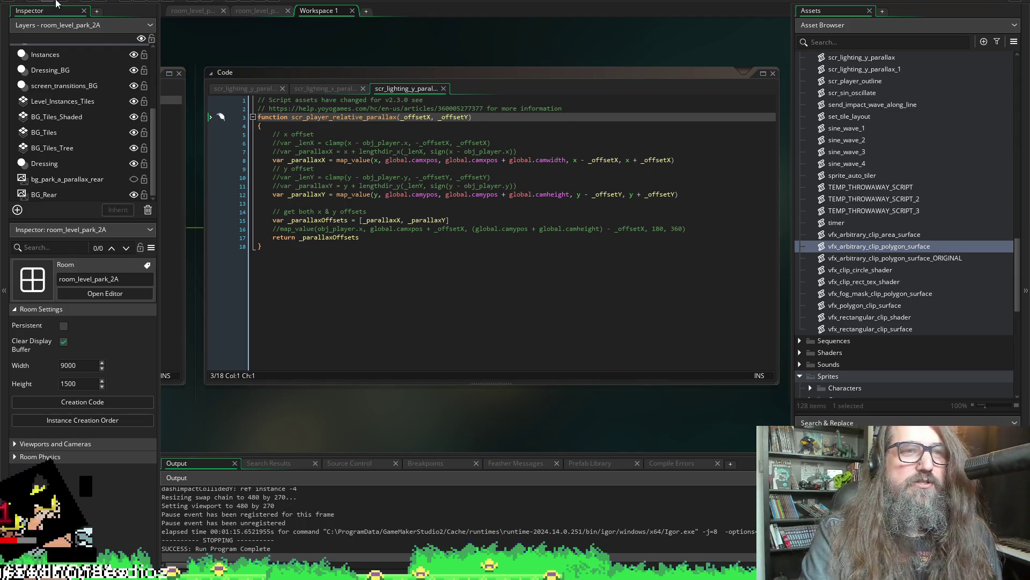
Pan the workspace to the cave wall back 03 Step code calling scr_player_relative_parallax(1, 0).
mouse_move(485, 417)
left_mouse_down()
mouse_move(726, 419)
mouse_move(927, 366)
left_mouse_up()
mouse_move(455, 407)
left_mouse_down()
mouse_move(587, 408)
mouse_move(539, 430)
mouse_move(684, 422)
mouse_move(664, 427)
left_mouse_up()
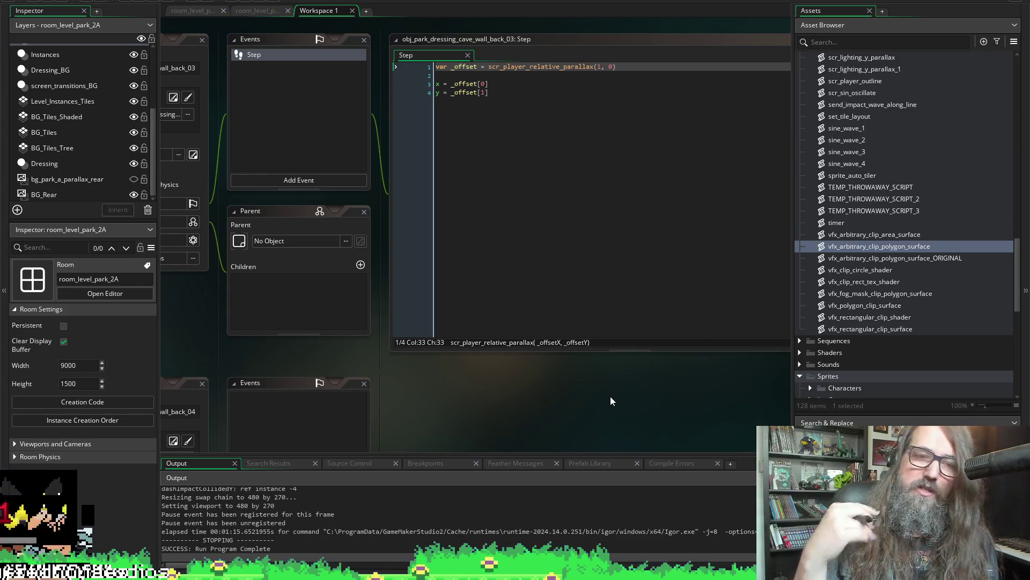
mouse_move(610, 397)
left_mouse_down()
mouse_move(398, 388)
mouse_move(613, 428)
left_mouse_up()
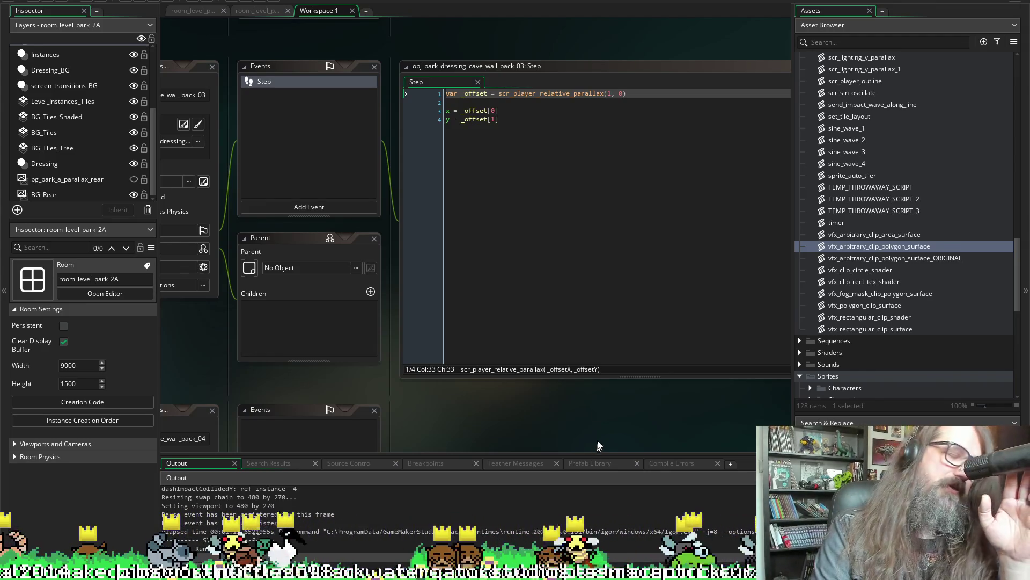
scroll(684, 389, "down", 2)
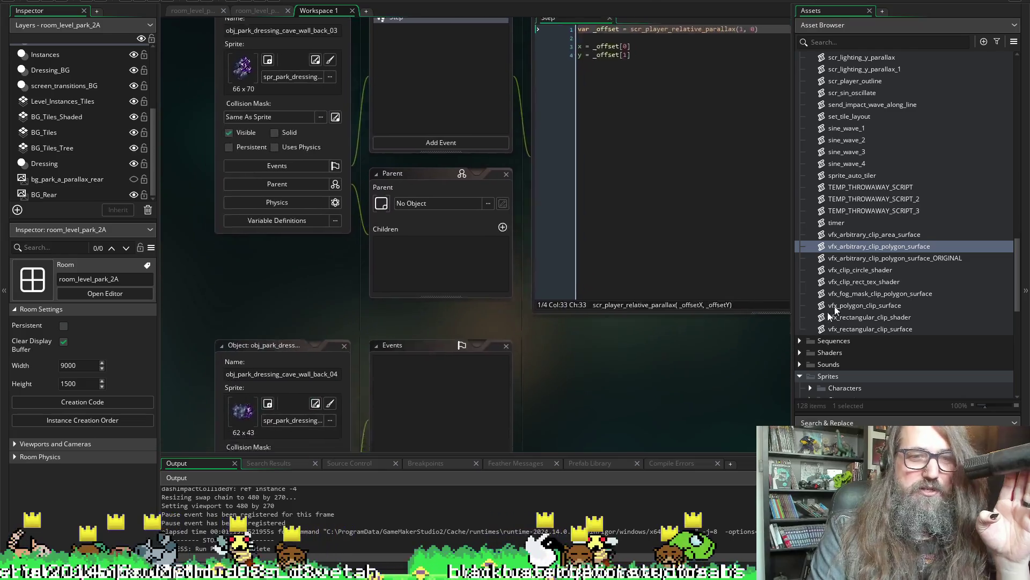
Place the caret on the x offset line of the cave wall back 03 Step code.
scroll(698, 370, "left", 3)
scroll(639, 426, "up", 1)
scroll(644, 428, "left", 1)
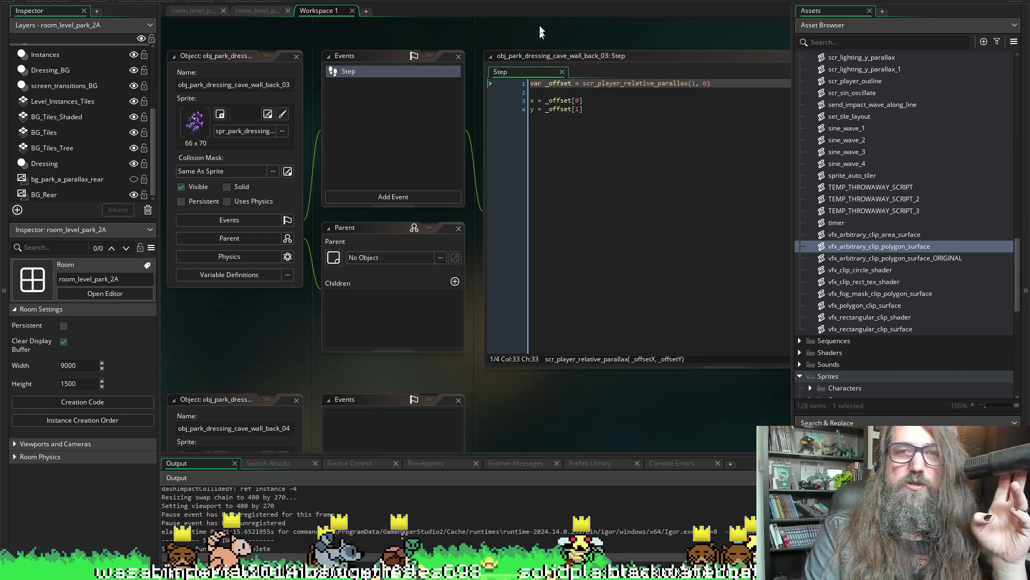
left_click(652, 109)
left_click(634, 99)
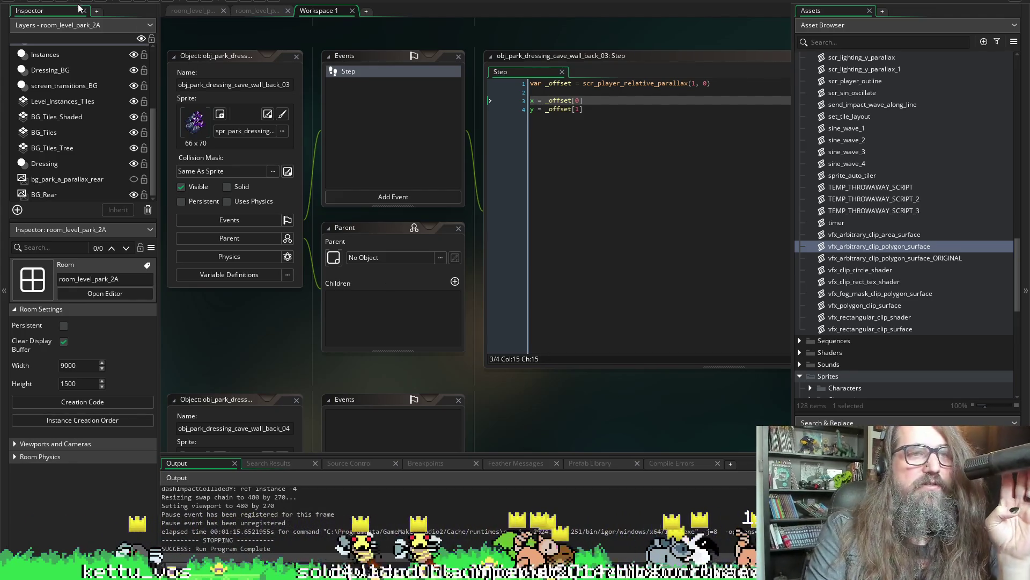
Pan over to the Code window showing the scr_player_relative_parallax function body.
mouse_move(668, 421)
left_mouse_down()
mouse_move(581, 402)
mouse_move(611, 388)
left_mouse_up()
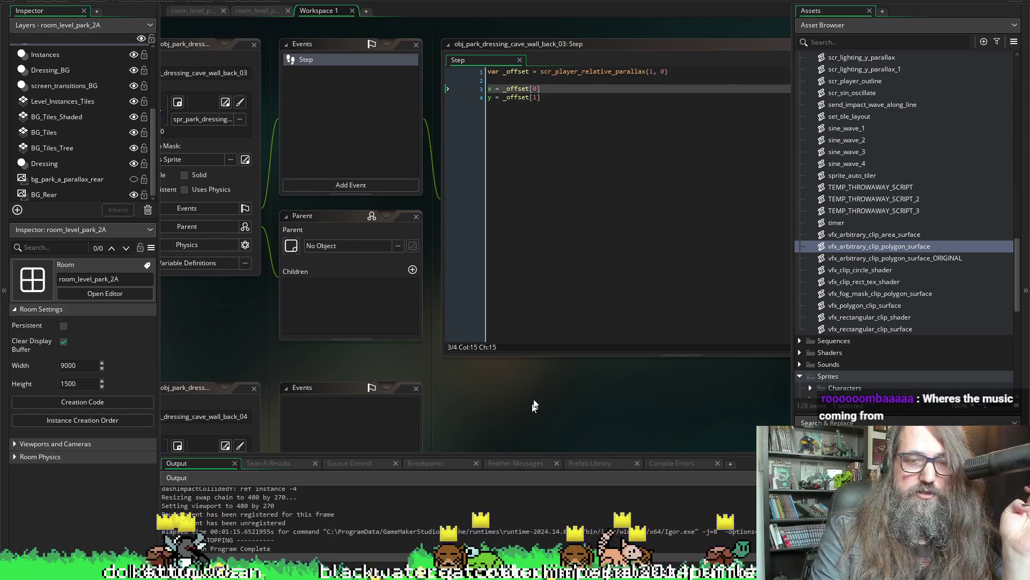
mouse_move(534, 406)
left_mouse_down()
mouse_move(352, 396)
mouse_move(409, 414)
mouse_move(361, 396)
mouse_move(333, 415)
mouse_move(621, 379)
mouse_move(554, 389)
mouse_move(616, 405)
mouse_move(580, 414)
left_mouse_up()
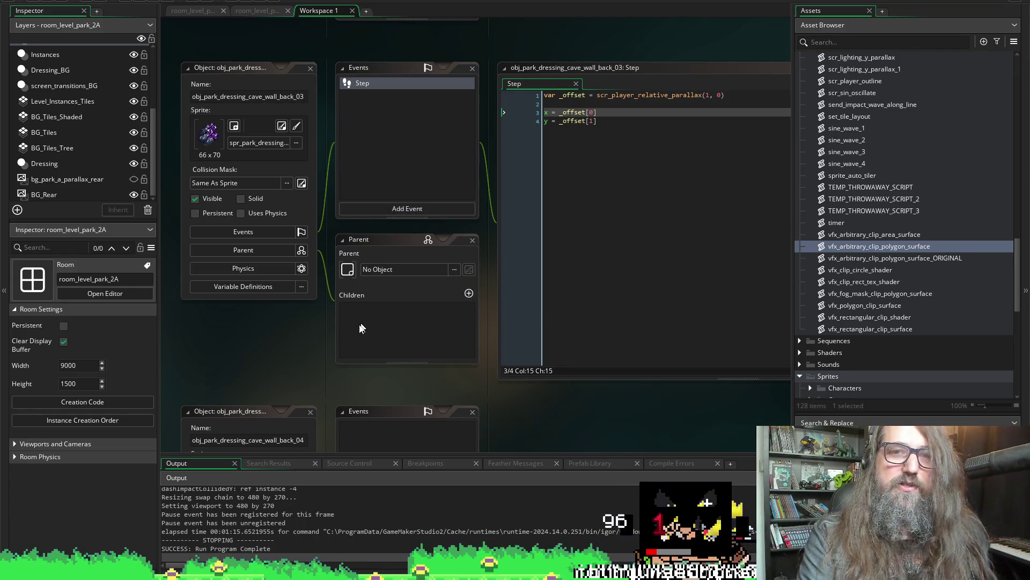
scroll(671, 426, "down", 1)
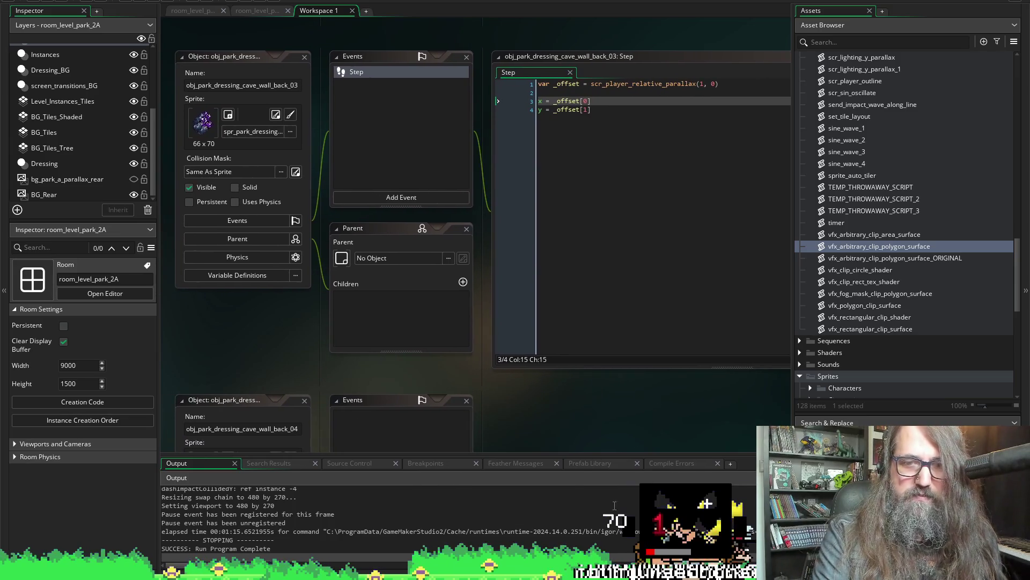
scroll(595, 472, "up", 1)
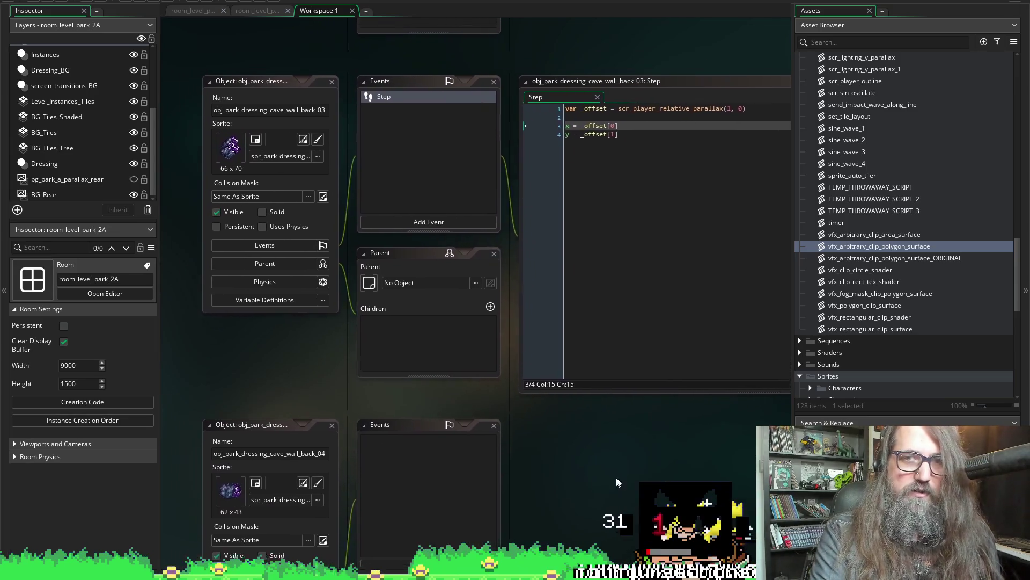
scroll(588, 474, "up", 1)
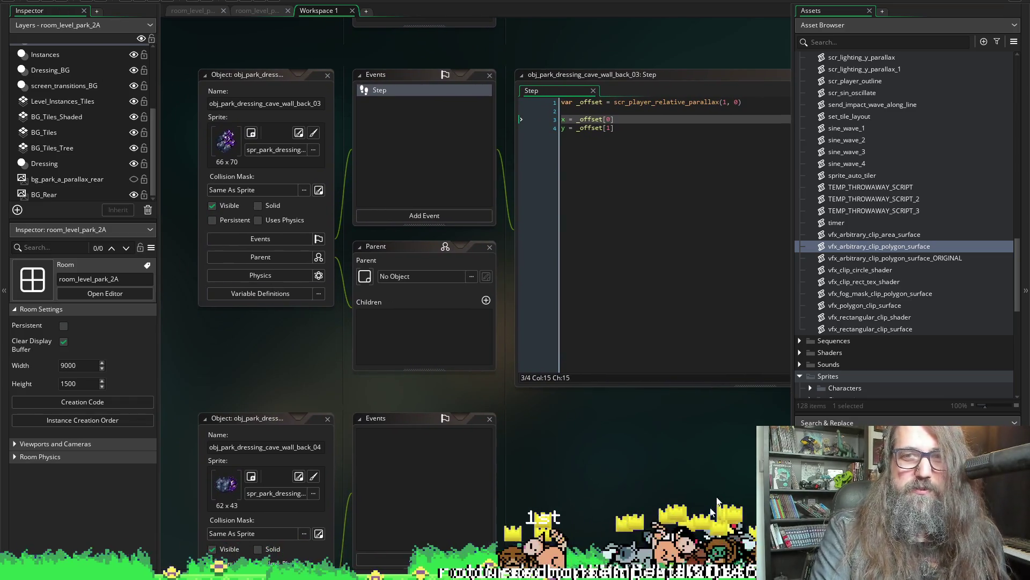
scroll(639, 504, "right", 2)
mouse_move(639, 502)
left_mouse_down()
mouse_move(456, 476)
mouse_move(504, 475)
mouse_move(361, 502)
mouse_move(426, 488)
mouse_move(385, 492)
mouse_move(378, 442)
mouse_move(372, 475)
mouse_move(338, 490)
mouse_move(230, 487)
mouse_move(182, 472)
left_mouse_up()
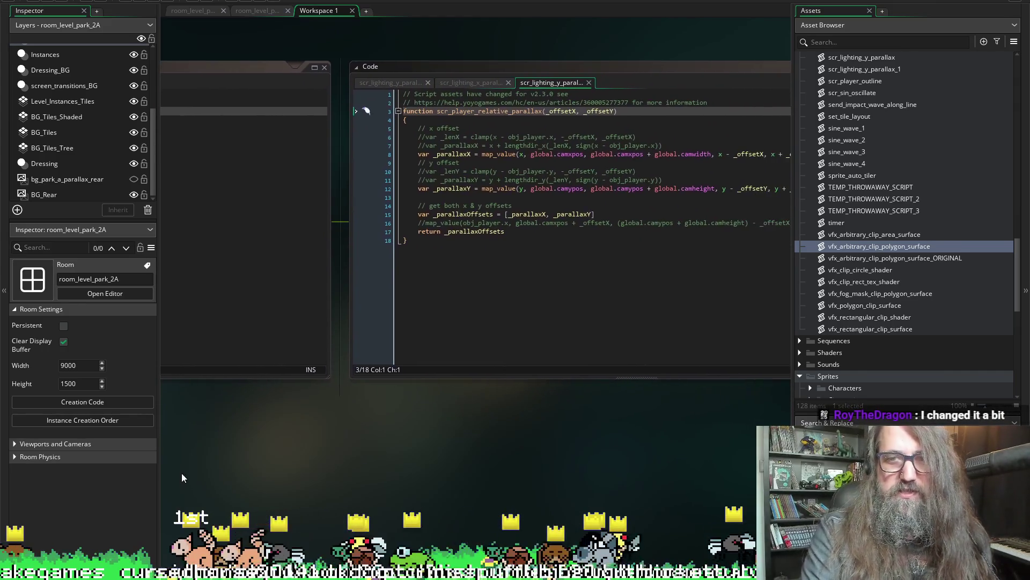
Compare the parallax function code with the cave wall back 03 Step code, ending on the Step event.
mouse_move(345, 455)
left_mouse_down()
mouse_move(295, 460)
mouse_move(427, 463)
mouse_move(337, 476)
left_mouse_up()
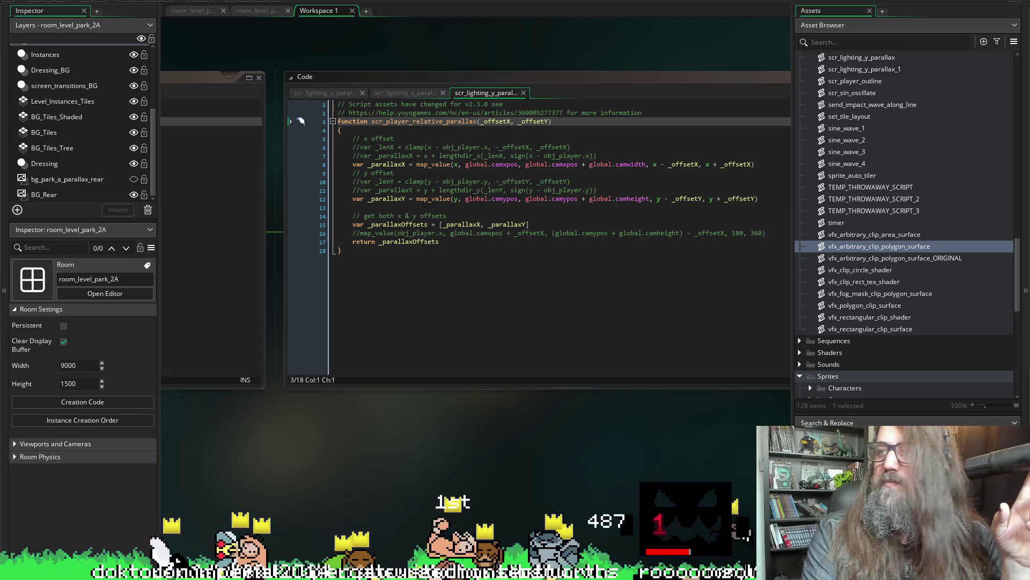
mouse_move(489, 572)
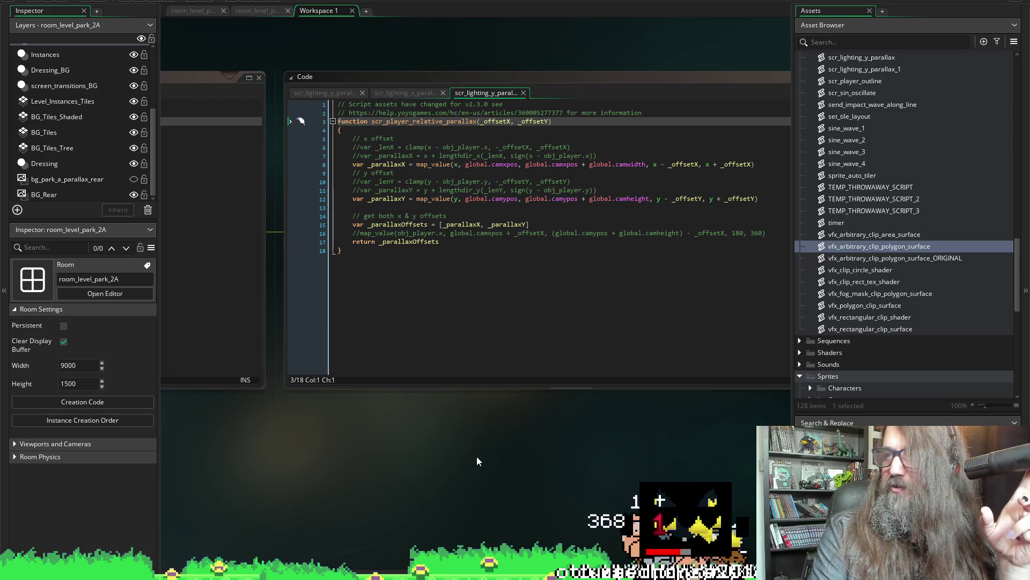
mouse_move(397, 401)
left_mouse_down()
mouse_move(665, 375)
mouse_move(733, 473)
left_mouse_up()
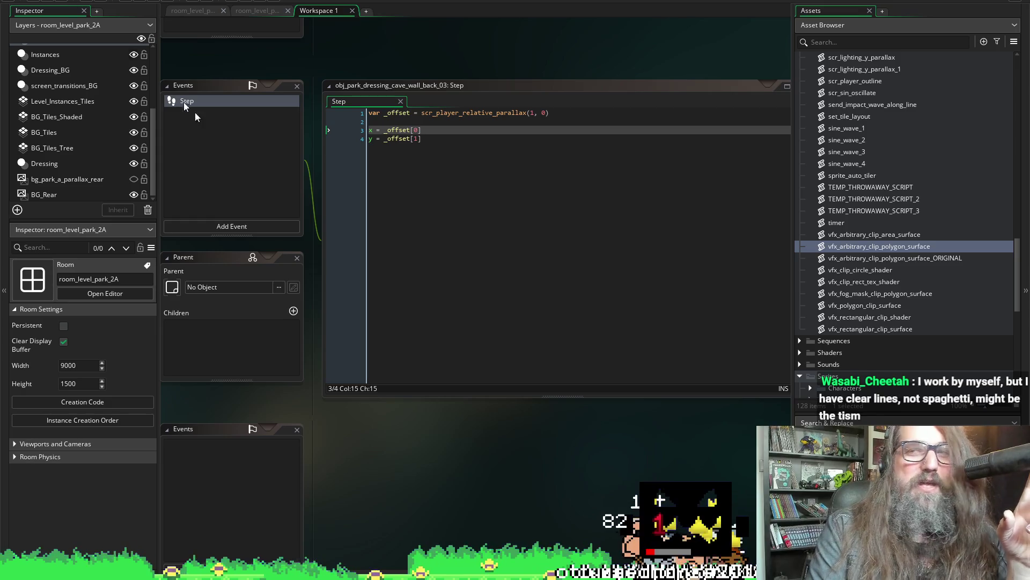
mouse_move(582, 452)
left_mouse_down()
mouse_move(561, 463)
mouse_move(376, 460)
mouse_move(258, 475)
left_mouse_up()
mouse_move(574, 526)
left_mouse_down()
mouse_move(352, 525)
mouse_move(384, 503)
left_mouse_up()
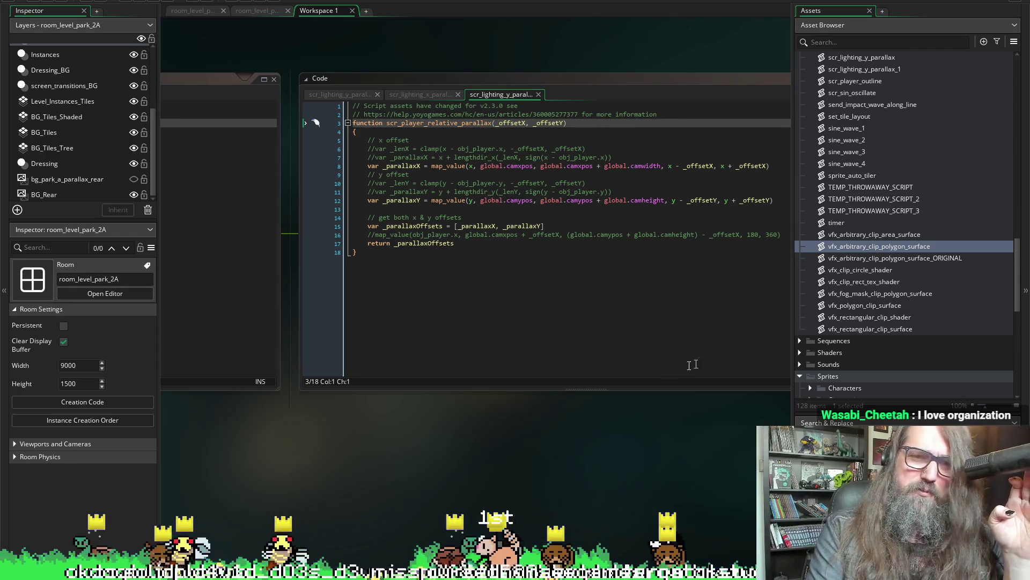
scroll(682, 462, "right", 2)
scroll(690, 405, "right", 3)
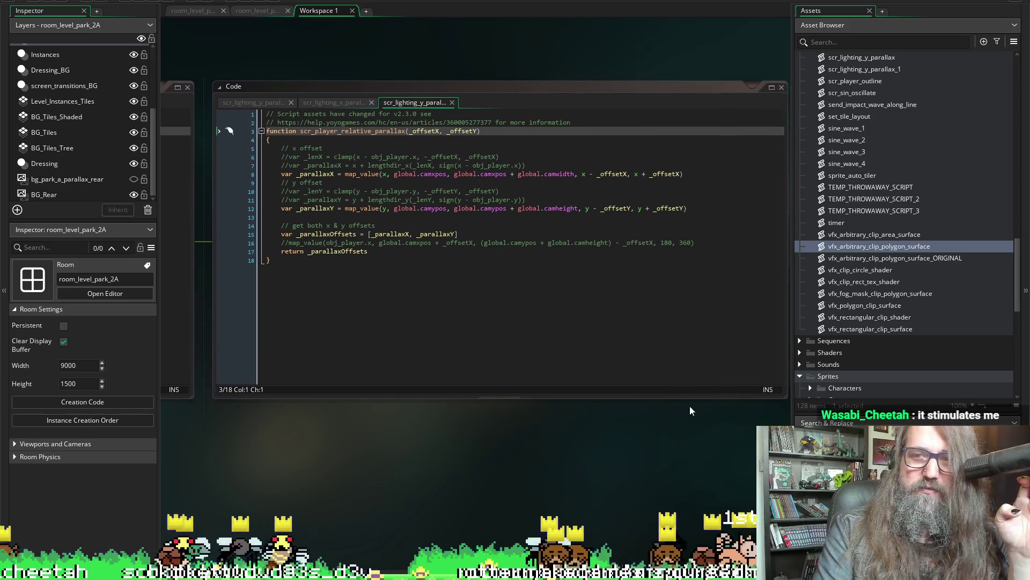
scroll(690, 395, "left", 1)
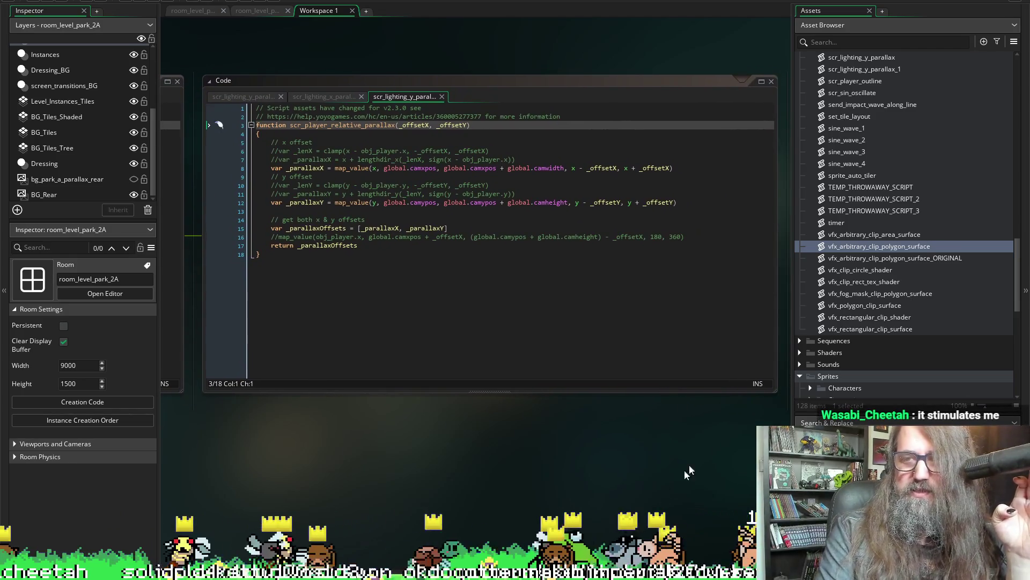
scroll(685, 400, "left", 10)
scroll(684, 400, "down", 3)
scroll(779, 392, "left", 6)
scroll(595, 420, "up", 2)
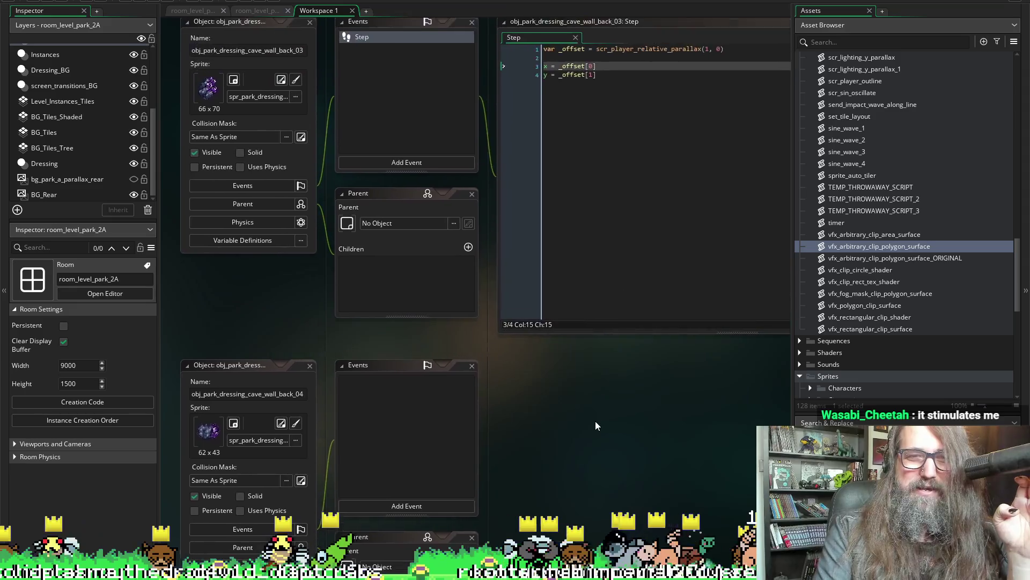
Scroll through the other cave wall back object editors, then return to obj_park_dressing_cave_wall_back_03.
scroll(525, 385, "up", 5)
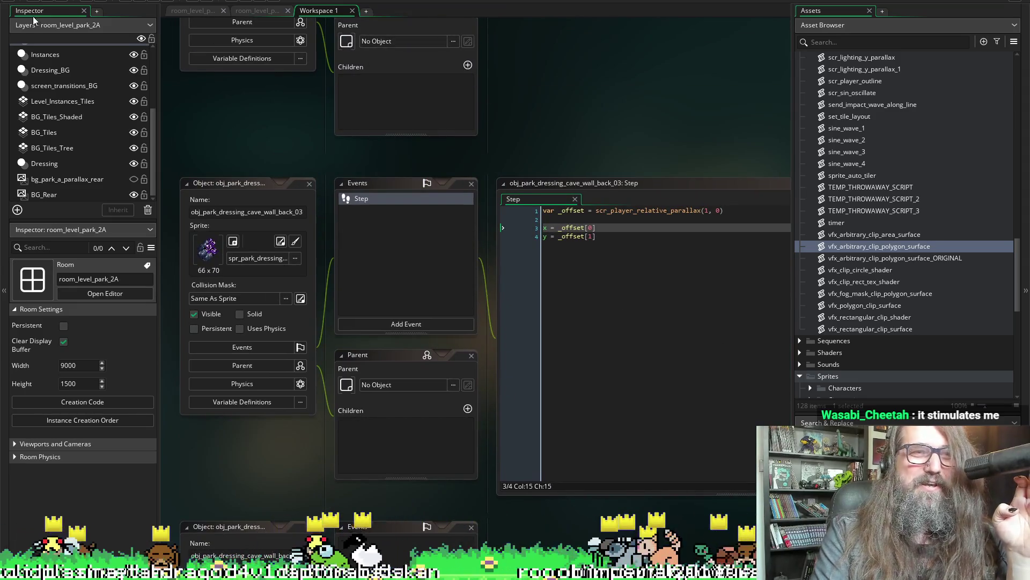
mouse_move(660, 135)
left_mouse_down()
mouse_move(362, 147)
mouse_move(588, 73)
mouse_move(533, 259)
mouse_move(550, 320)
left_mouse_up()
scroll(551, 320, "down", 20)
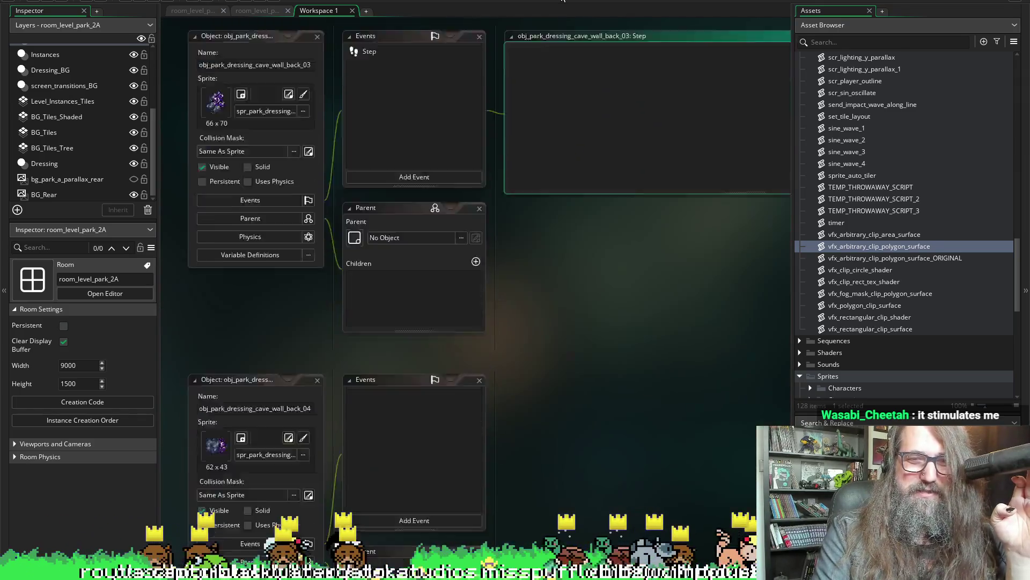
scroll(553, 290, "down", 10)
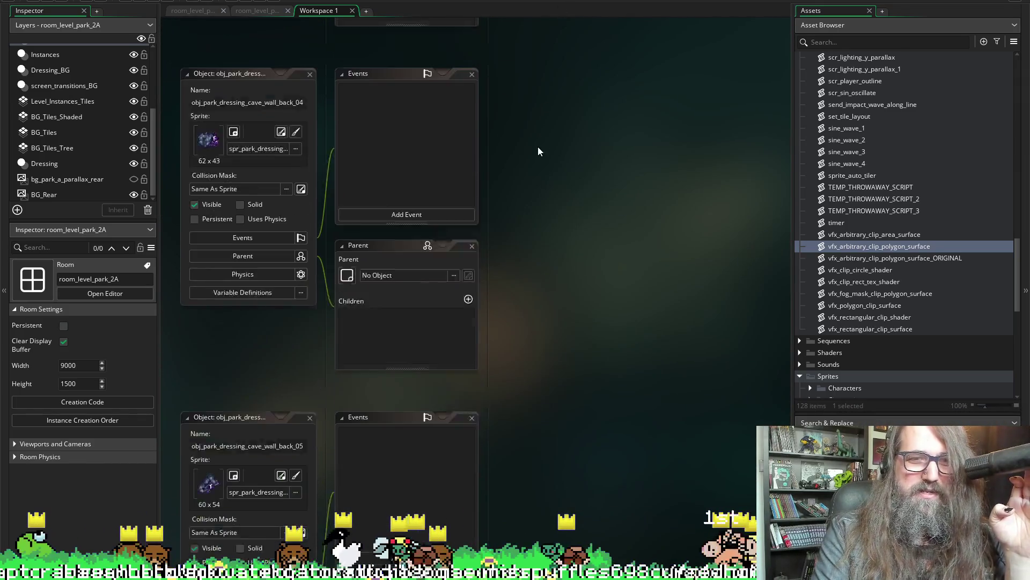
scroll(547, 204, "up", 8)
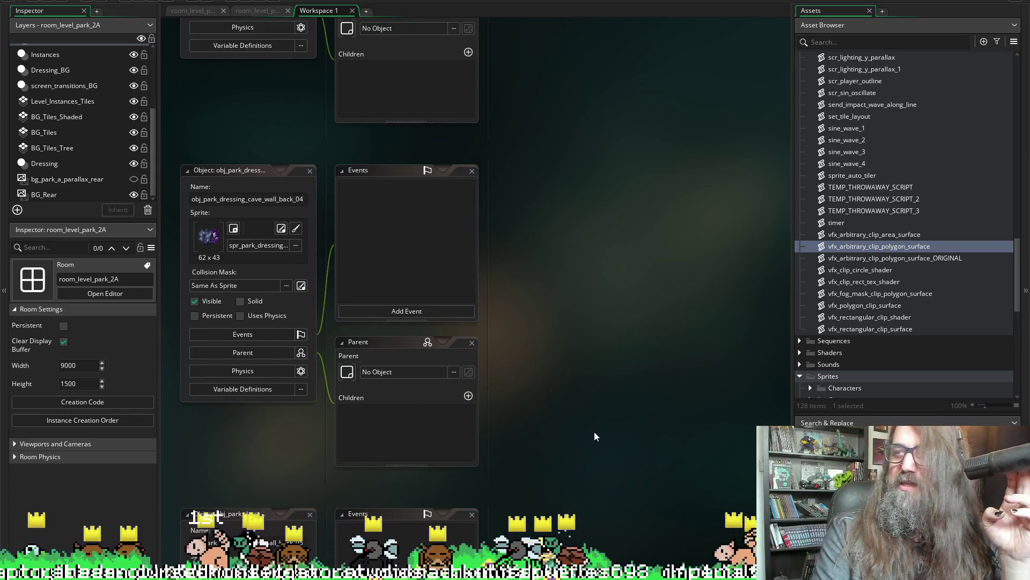
scroll(558, 400, "up", 2)
scroll(561, 375, "down", 7)
scroll(568, 343, "up", 7)
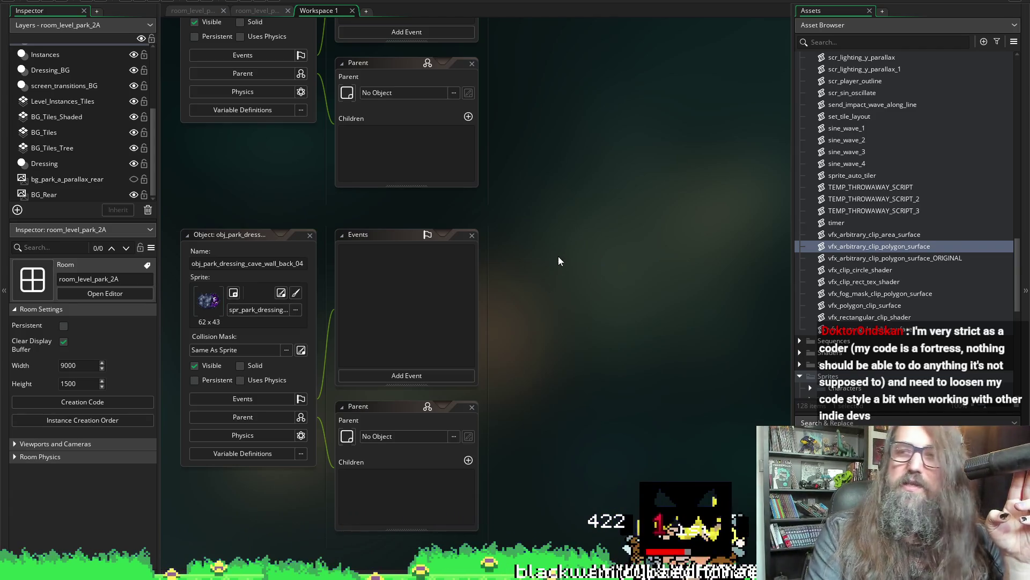
mouse_move(633, 215)
left_mouse_down()
mouse_move(614, 332)
mouse_move(631, 329)
mouse_move(636, 391)
left_mouse_up()
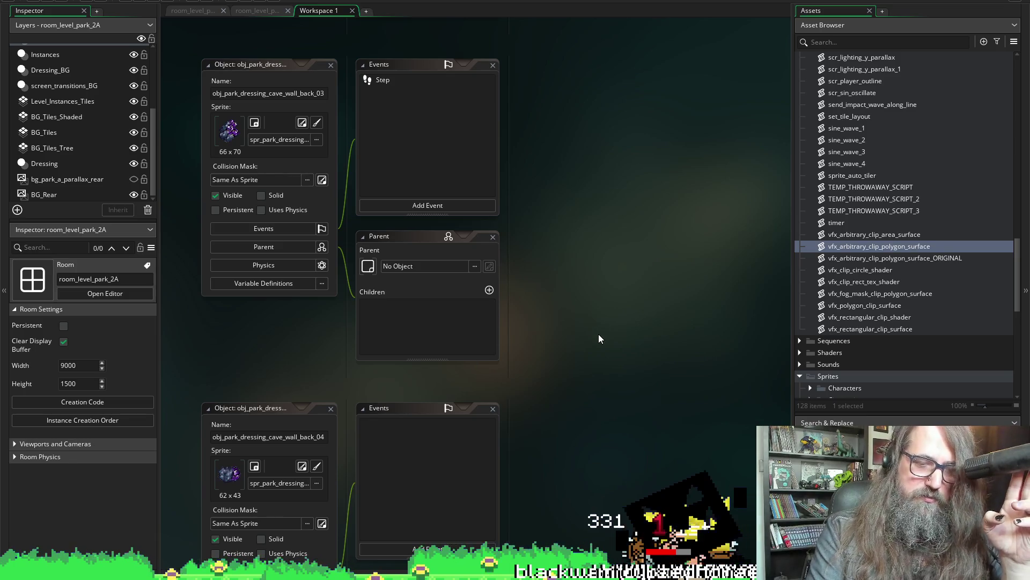
scroll(591, 287, "up", 6)
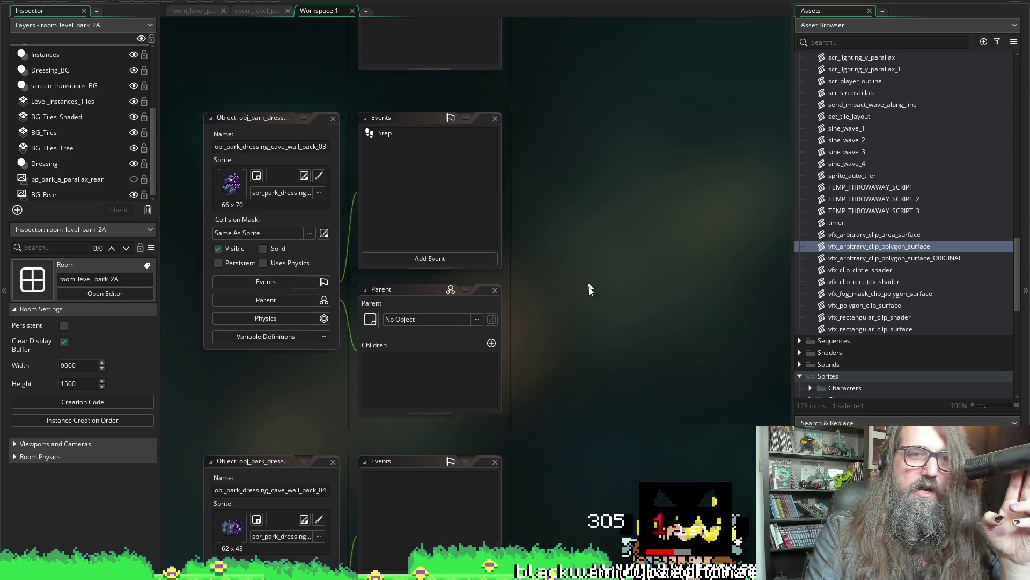
scroll(610, 395, "up", 2)
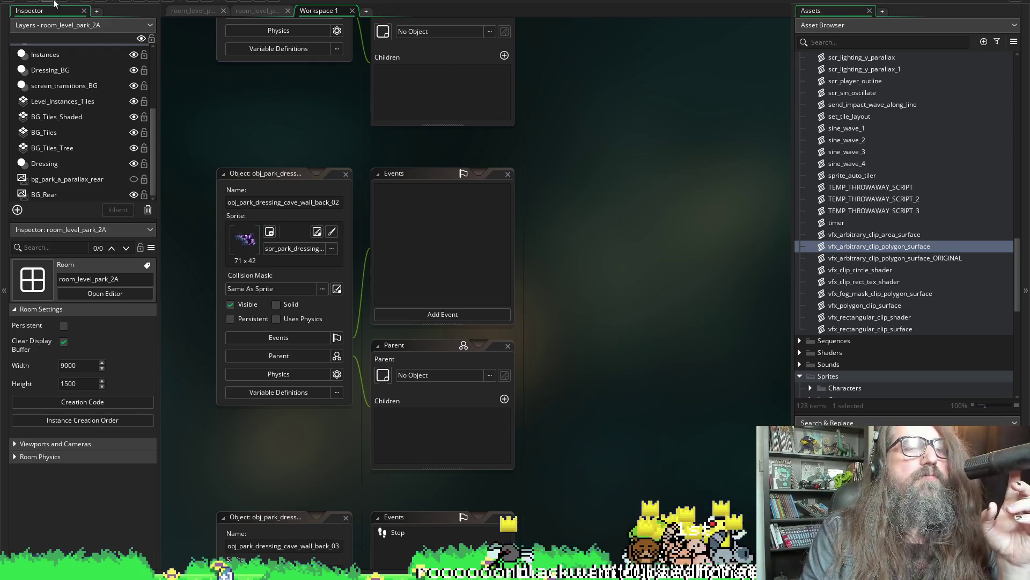
Pan past cave_wall_back_02 and 01 to the 9-frame spr_food sprite editor.
mouse_move(636, 233)
left_mouse_down()
mouse_move(710, 264)
mouse_move(671, 278)
mouse_move(706, 301)
mouse_move(719, 291)
left_mouse_up()
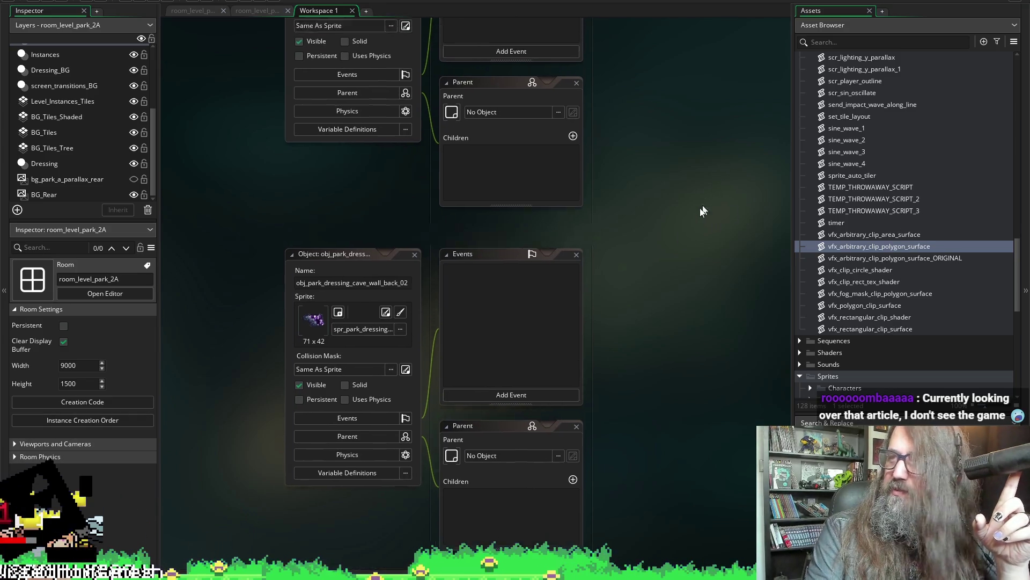
mouse_move(703, 214)
left_mouse_down()
mouse_move(672, 195)
mouse_move(660, 317)
mouse_move(684, 217)
left_mouse_up()
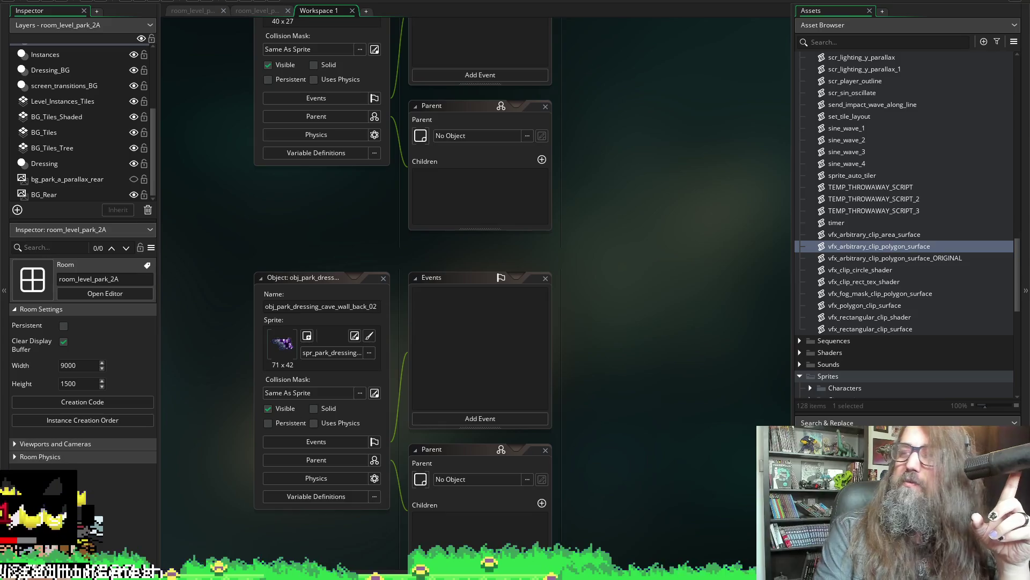
mouse_move(694, 292)
left_mouse_down()
mouse_move(661, 460)
mouse_move(672, 204)
mouse_move(665, 577)
left_mouse_up()
left_click_drag(721, 33, 612, 433)
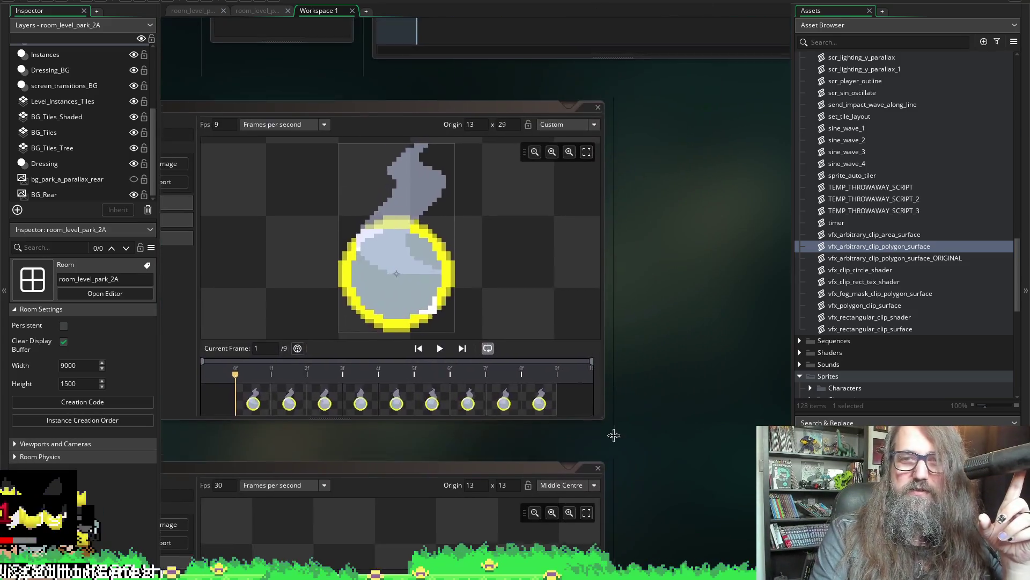
Pan from the obj_food panels past the spr_food editors to a cave wall back object's Step event.
left_click_drag(694, 184, 625, 429)
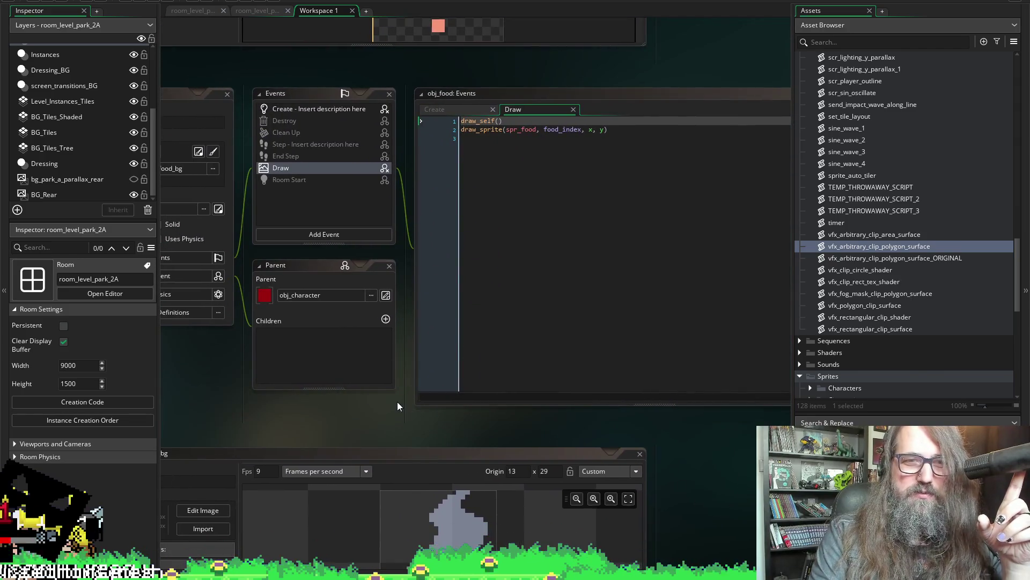
mouse_move(398, 406)
left_mouse_down()
mouse_move(520, 390)
mouse_move(379, 375)
left_mouse_up()
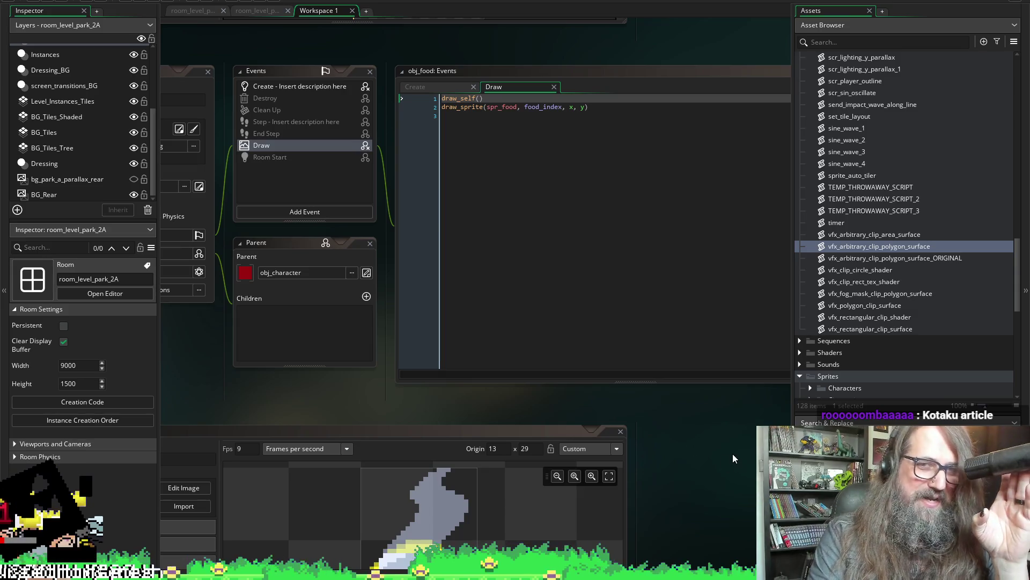
mouse_move(735, 450)
left_mouse_down()
mouse_move(739, 431)
mouse_move(520, 225)
mouse_move(694, 242)
left_mouse_up()
scroll(694, 242, "down", 10)
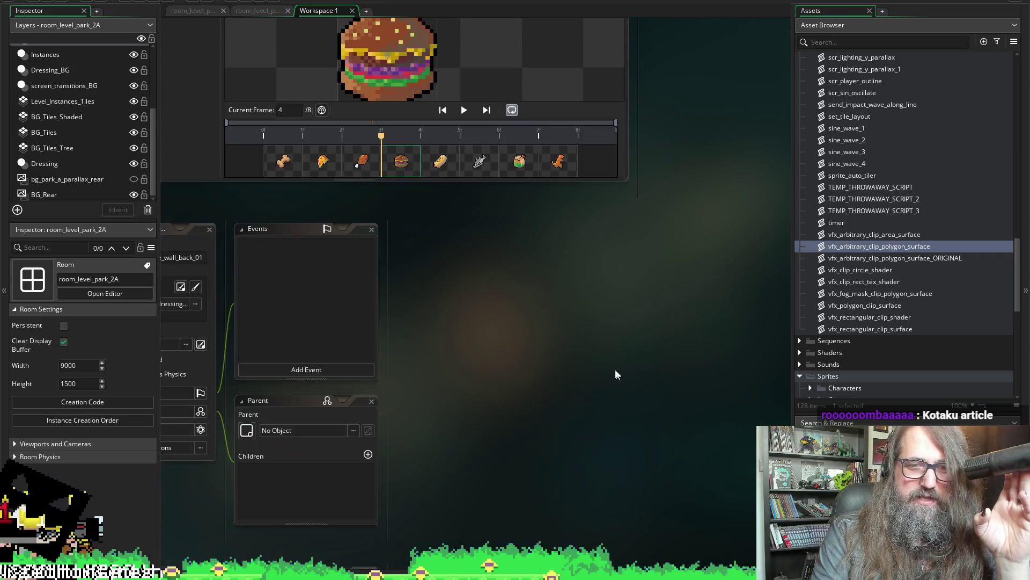
scroll(526, 316, "down", 5)
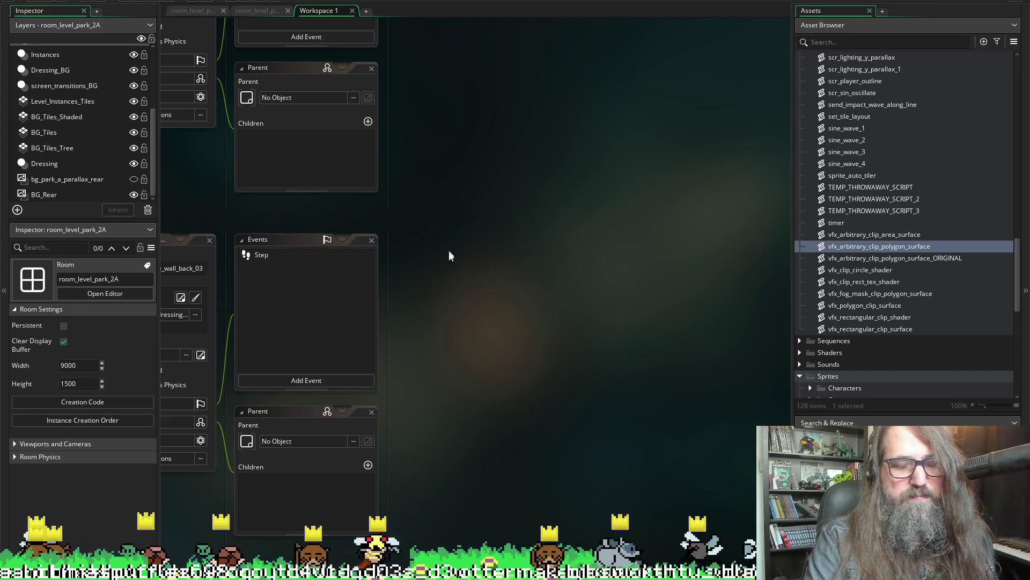
Scroll up to obj_food and spr_food_bg and focus the food object's Draw code.
scroll(513, 489, "down", 3)
scroll(549, 445, "up", 1)
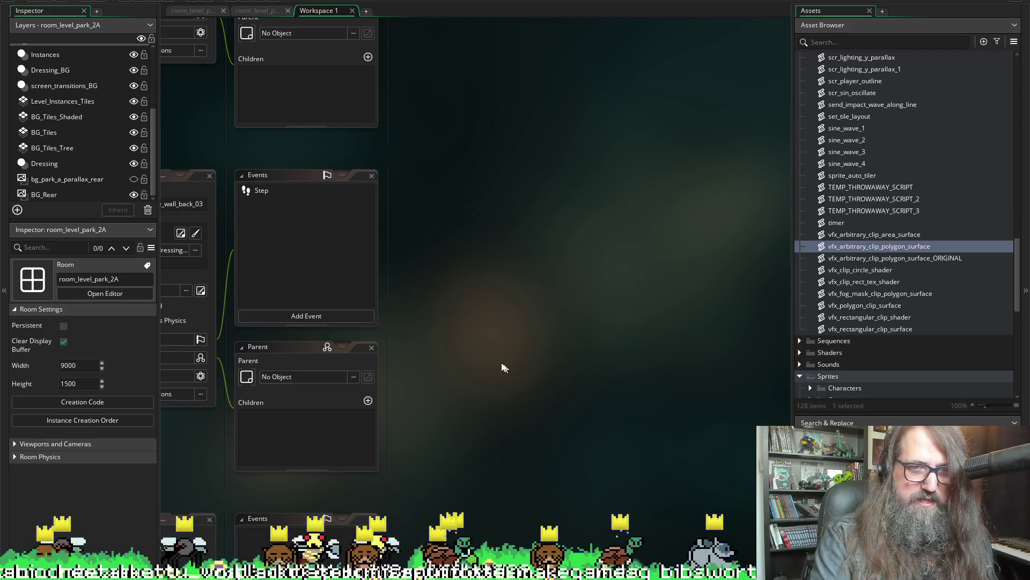
scroll(504, 367, "up", 5)
scroll(558, 458, "up", 15)
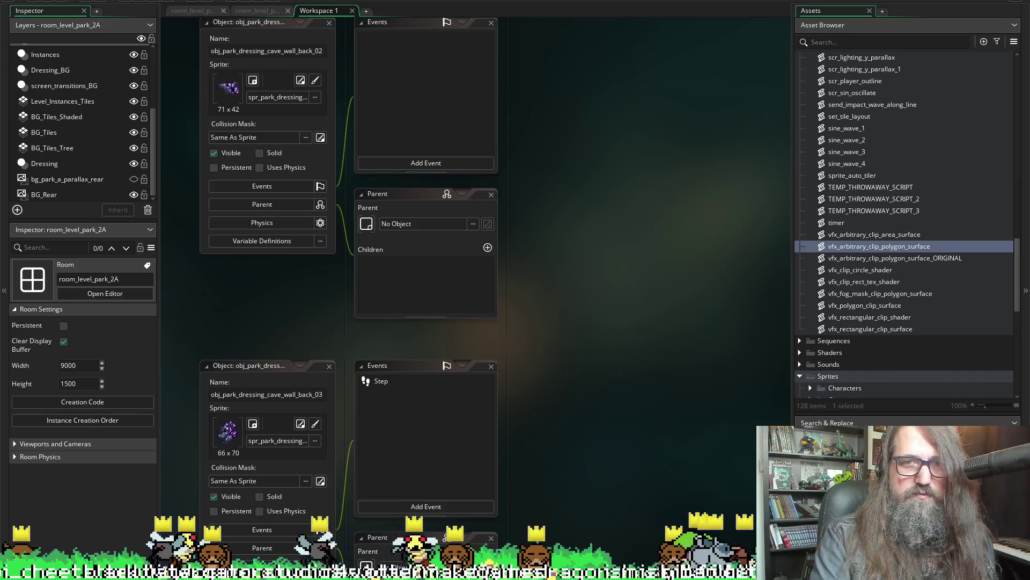
scroll(616, 464, "up", 10)
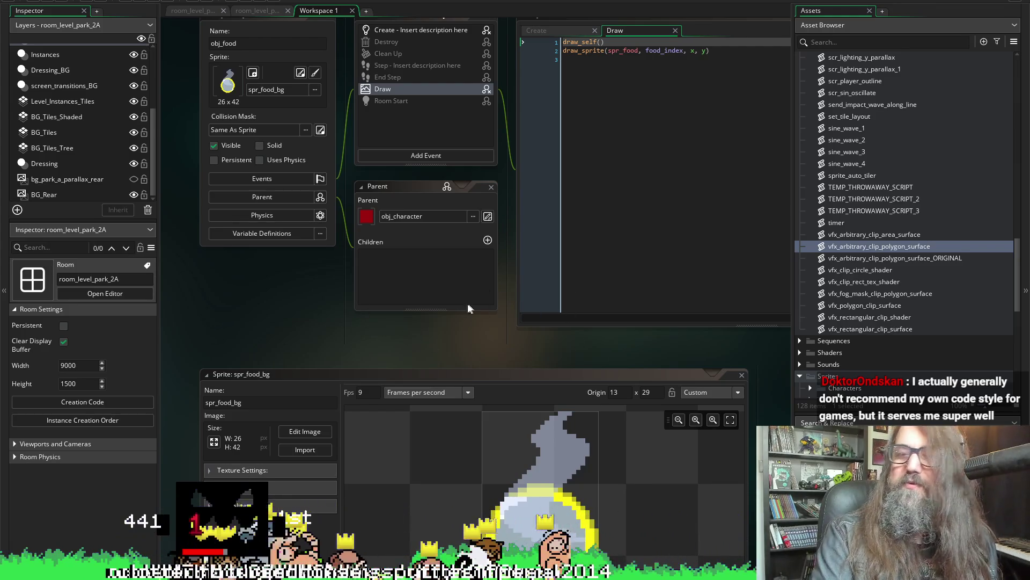
scroll(573, 321, "up", 5)
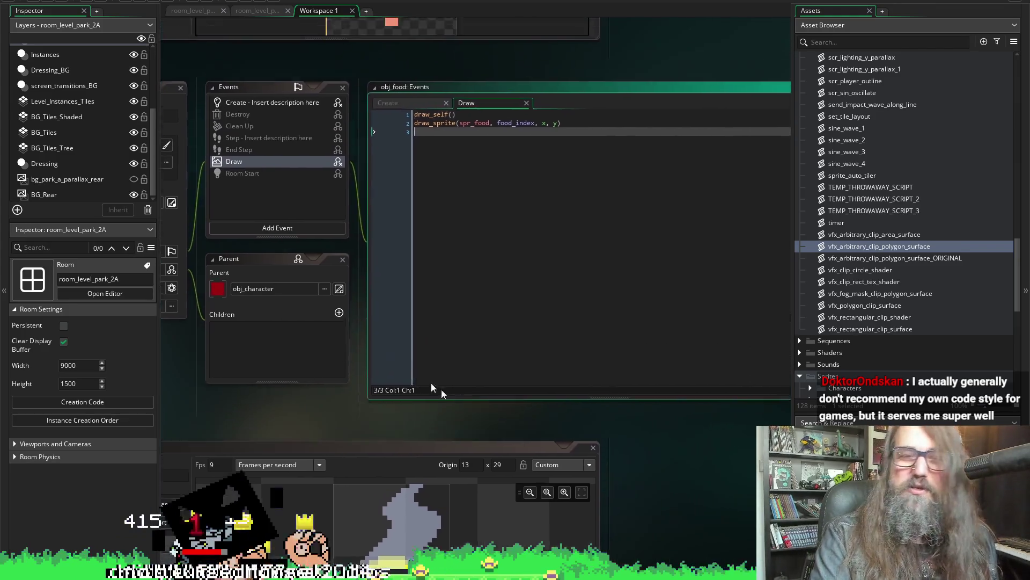
left_click(538, 382)
Scroll down to the cave_wall_back_05 object and its purple crystal cave_wall_03 sprite at 12 fps.
scroll(655, 285, "up", 5)
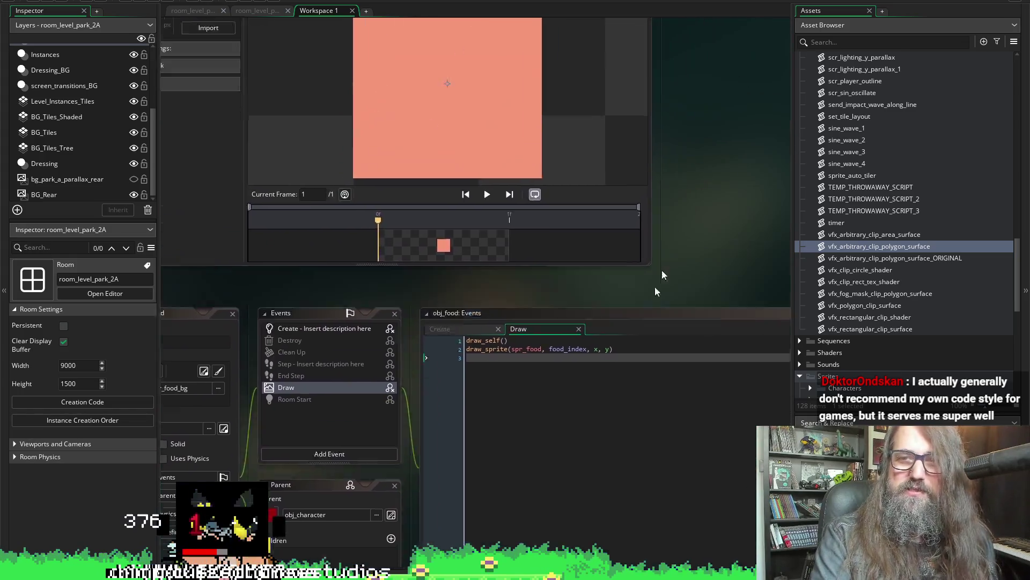
scroll(668, 295, "down", 10)
scroll(644, 365, "down", 10)
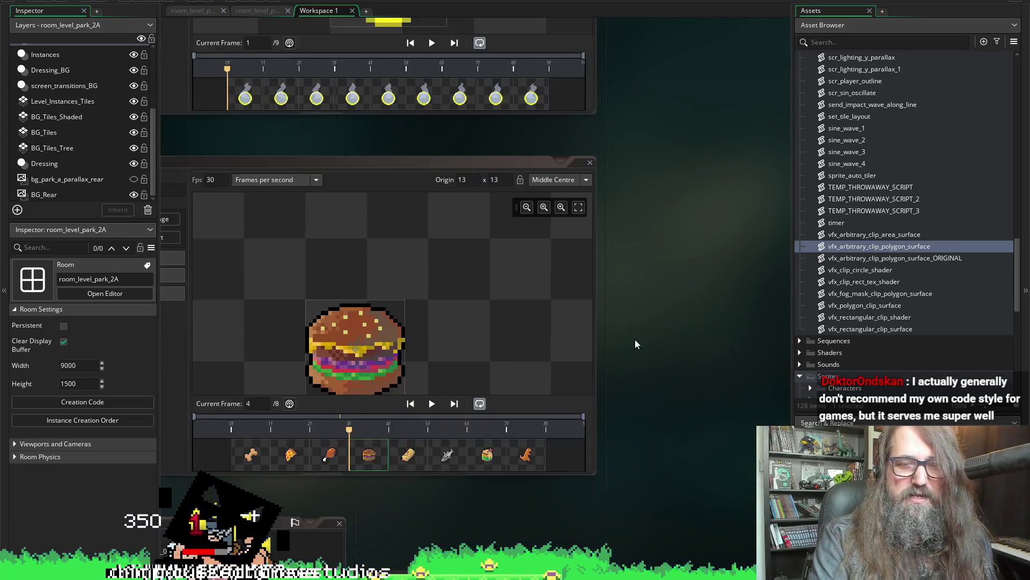
scroll(531, 359, "down", 10)
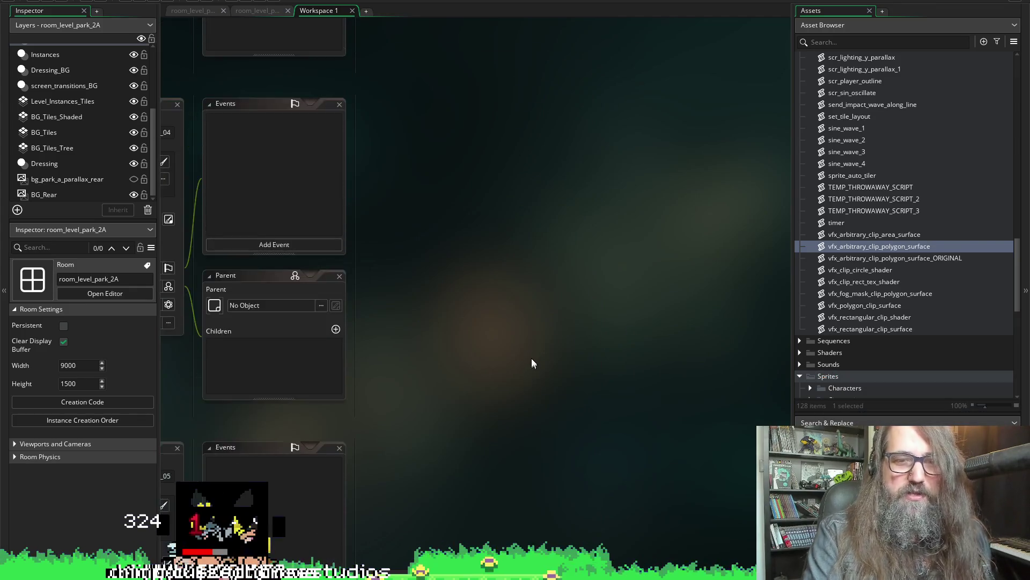
scroll(533, 352, "left", 3)
scroll(697, 295, "down", 10)
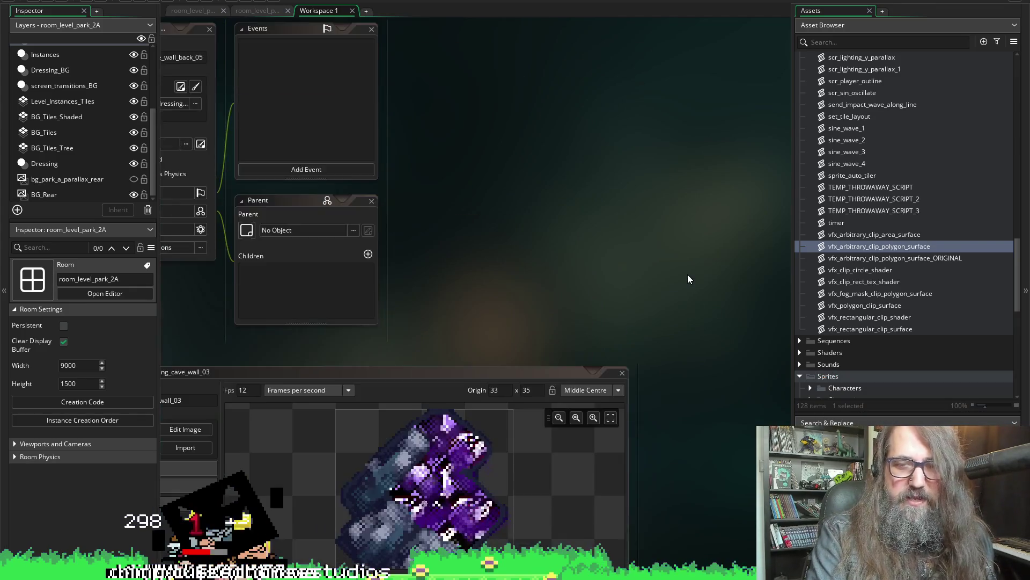
scroll(681, 281, "up", 3)
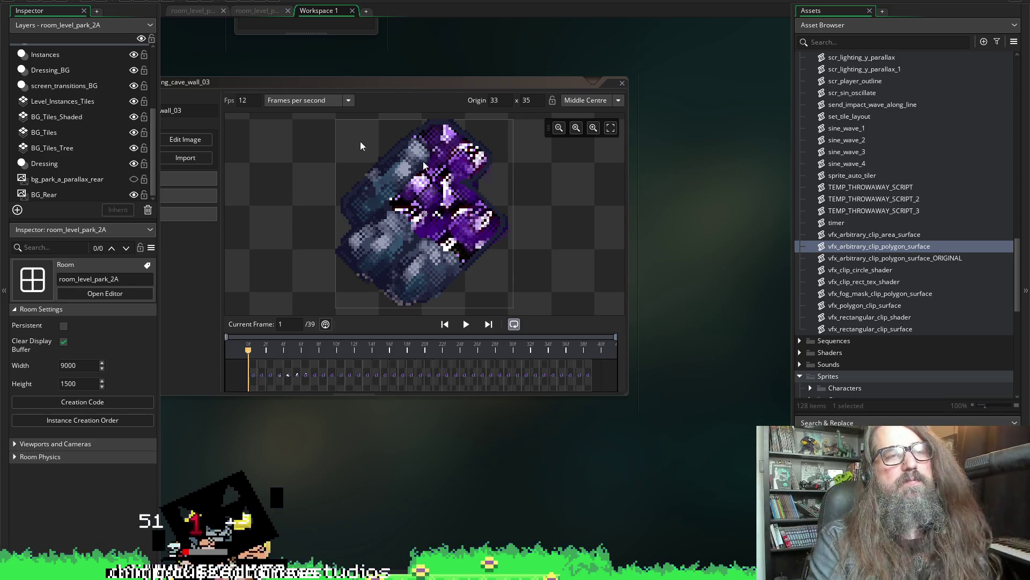
left_click_drag(710, 138, 660, 204)
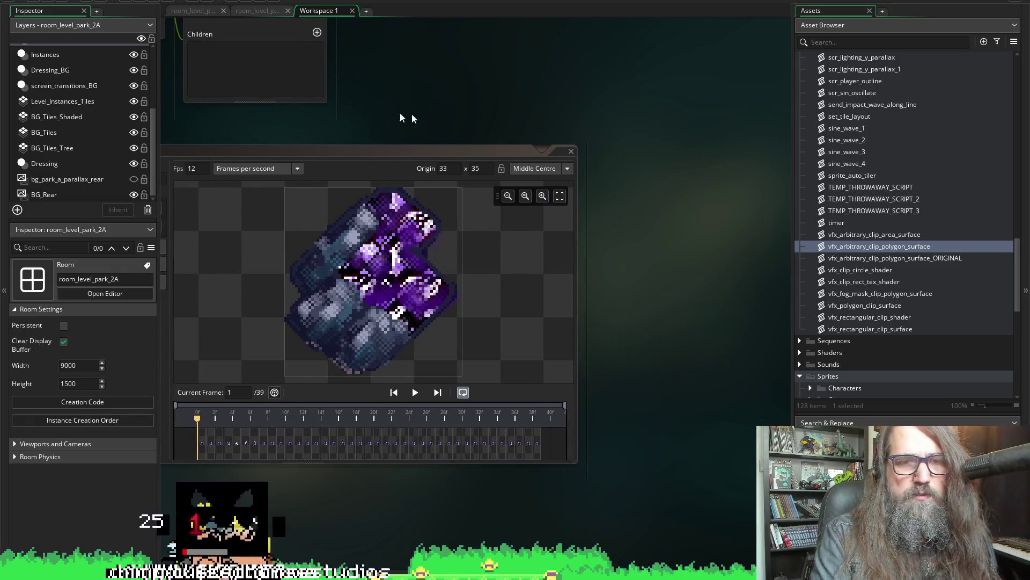
mouse_move(489, 98)
left_mouse_down()
mouse_move(479, 124)
mouse_move(552, 295)
mouse_move(539, 220)
mouse_move(546, 62)
mouse_move(706, 131)
mouse_move(646, 145)
mouse_move(633, 468)
left_mouse_up()
Open the Step event code of obj_park_dressing_cave_wall_back_03.
scroll(642, 315, "up", 10)
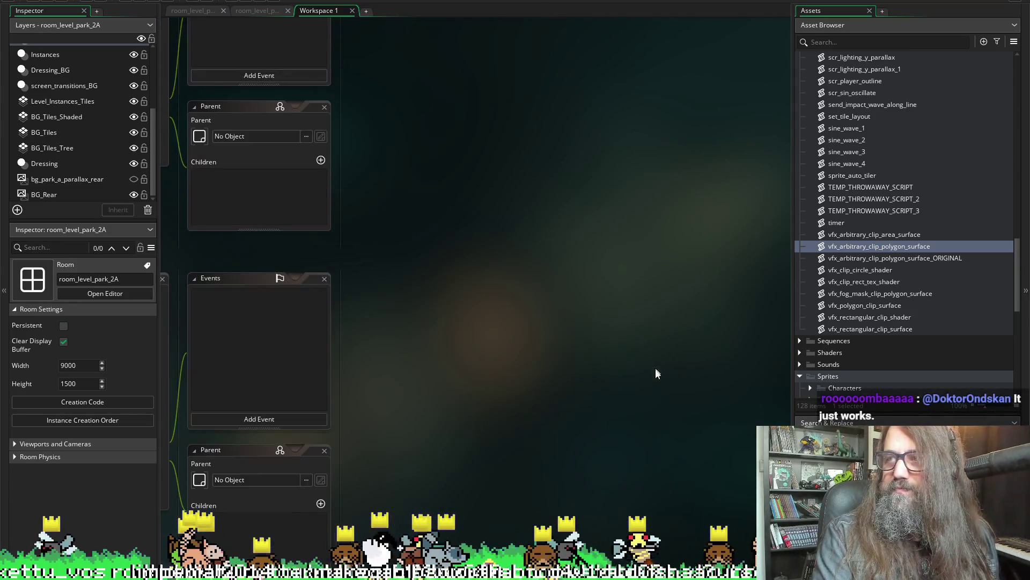
scroll(582, 370, "up", 10)
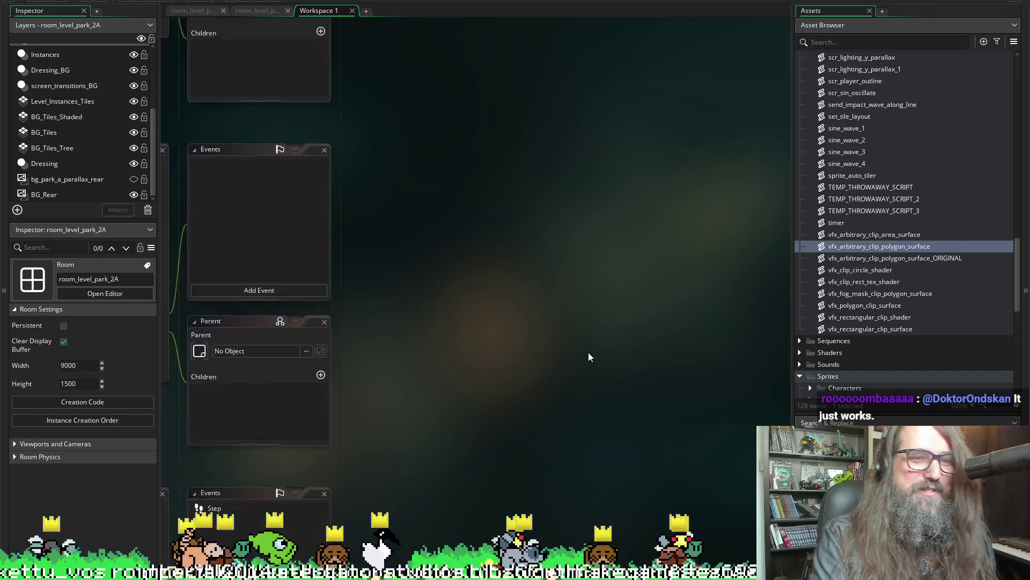
scroll(581, 348, "left", 3)
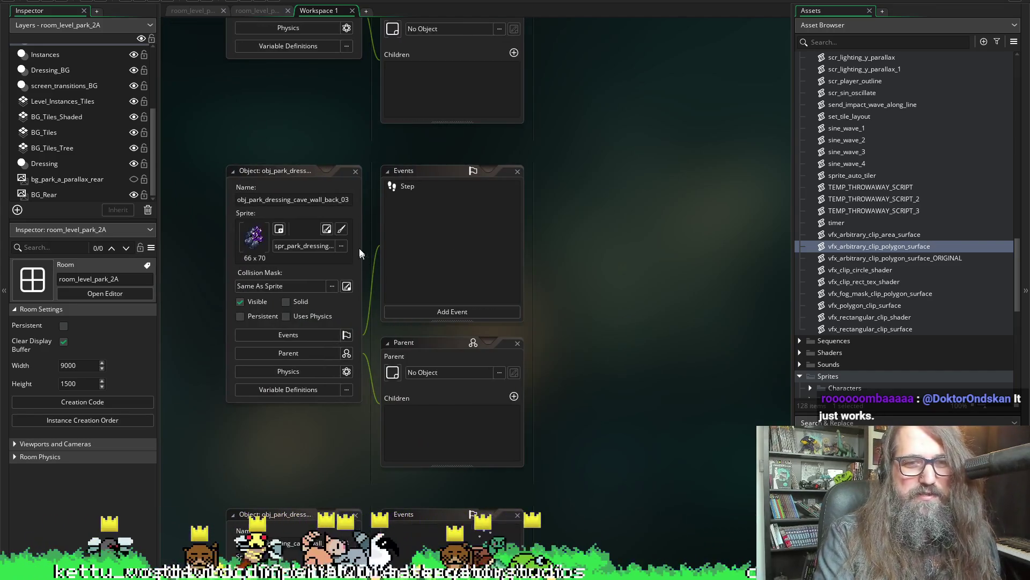
double_click(424, 188)
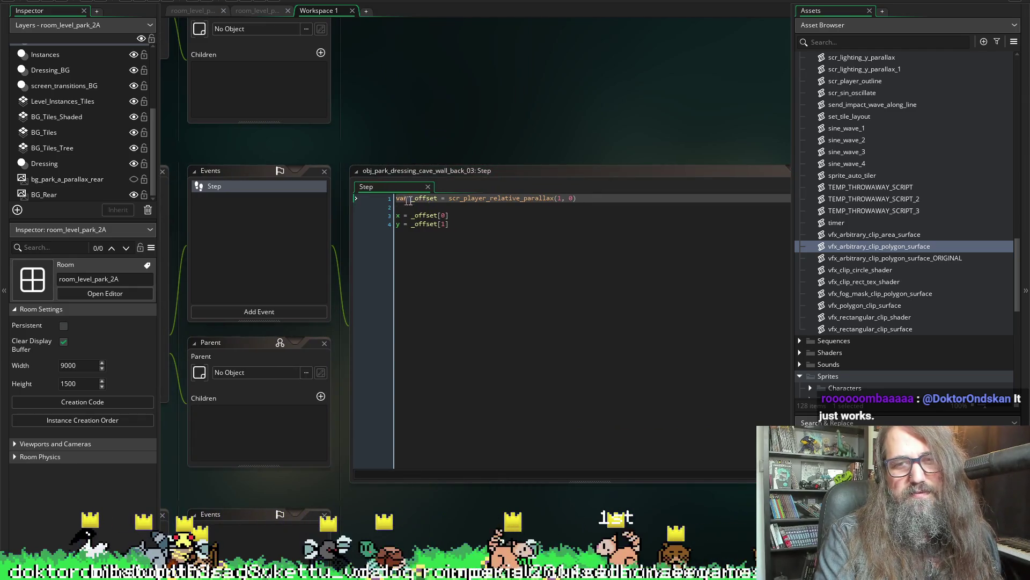
Select scr_player_relative_parallax on line 1 and find all its references with Shift+F12.
left_click(552, 209)
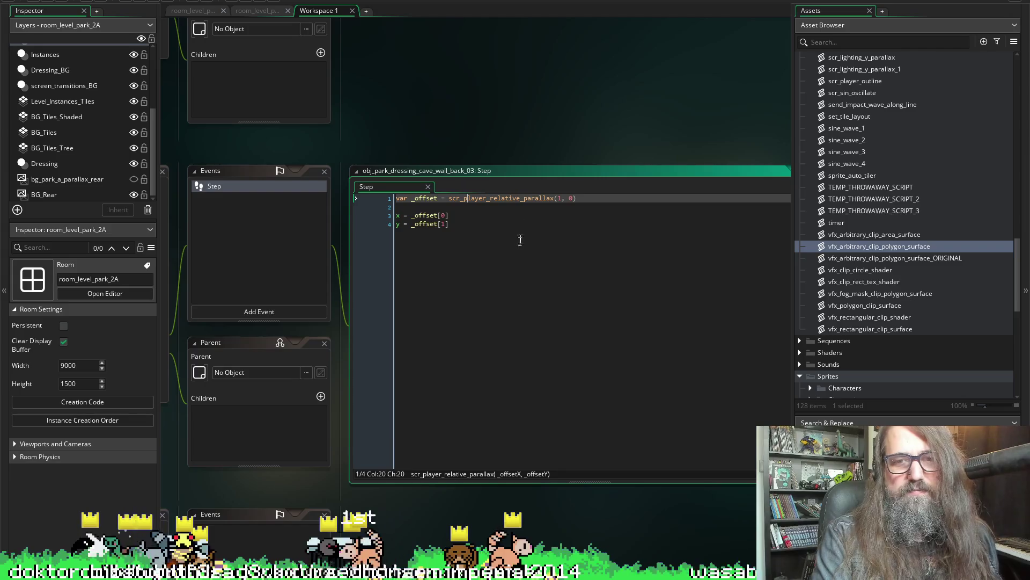
double_click(517, 199)
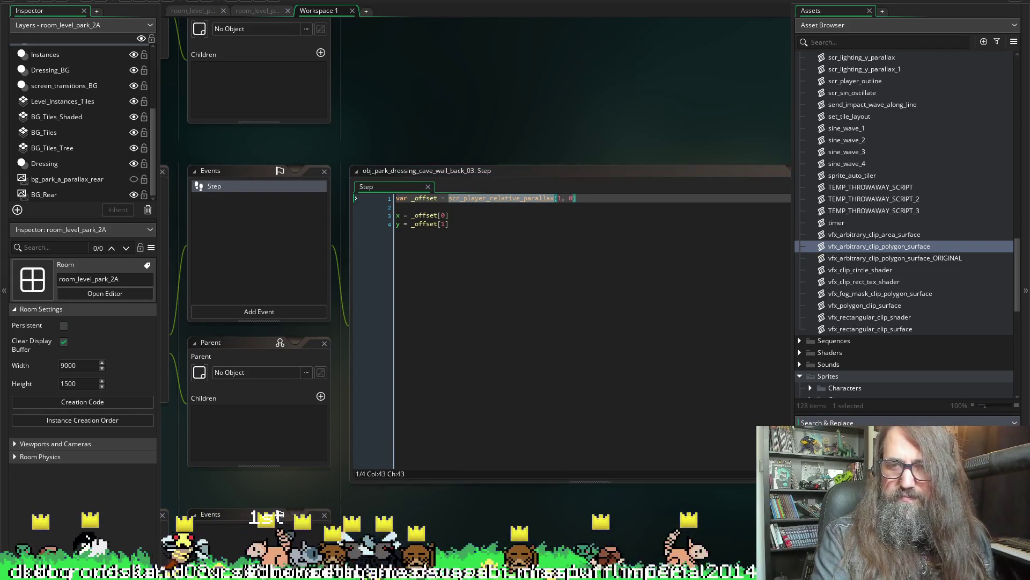
key("shift+F12")
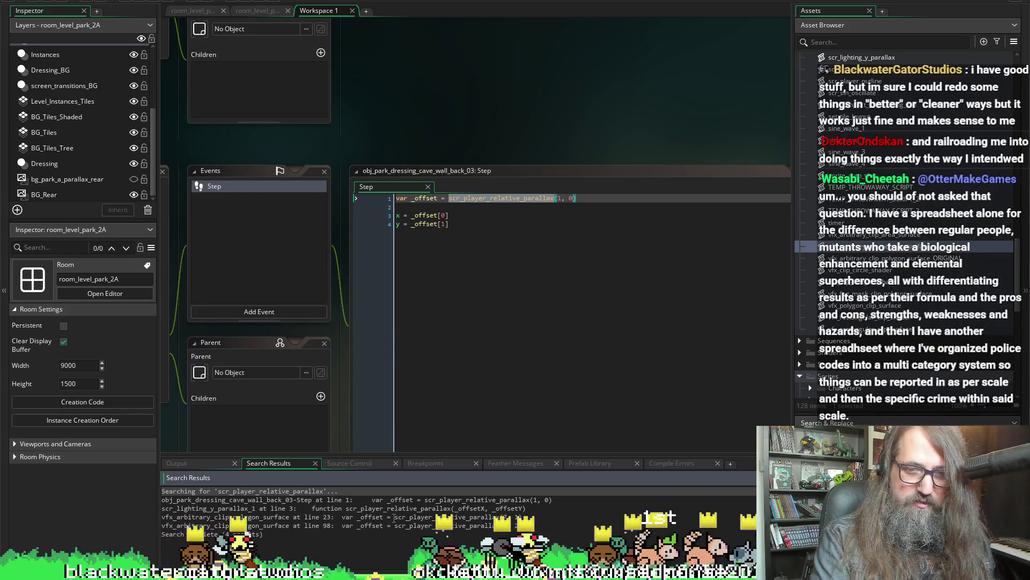
Open the vfx_arbitrary_clip_polygon_surface match at line 23, which calls scr_player_relative_parallax(7, 1).
double_click(394, 517)
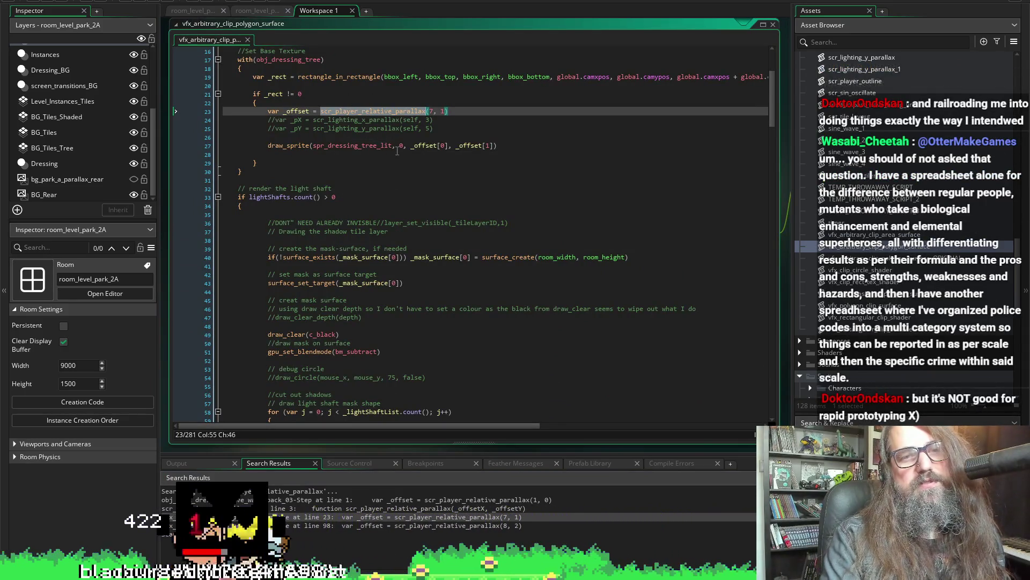
Jump to the line 98 match and show scr_player_relative_parallax's definition in scr_lighting_y_parallax_1.
mouse_move(429, 143)
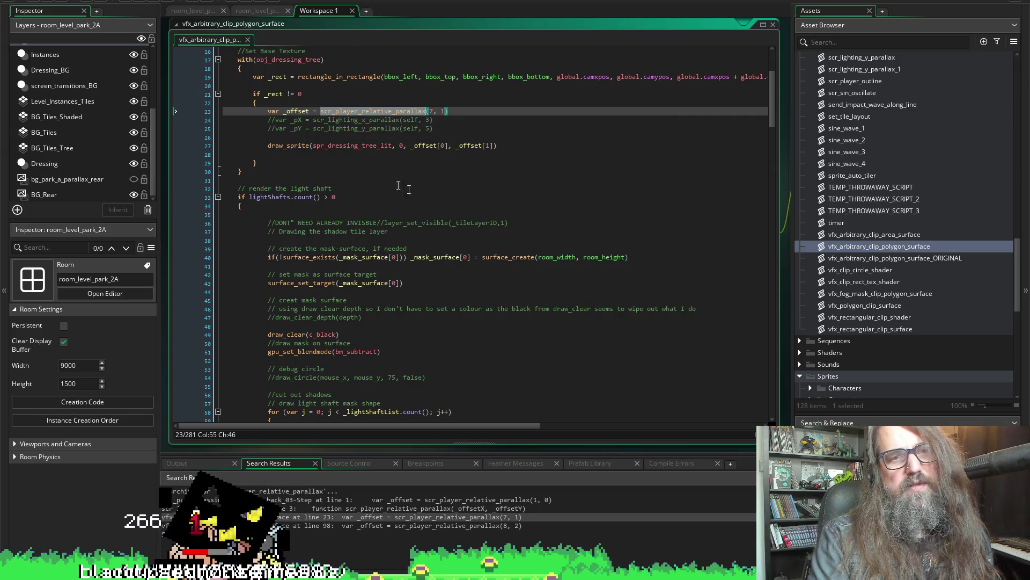
double_click(509, 526)
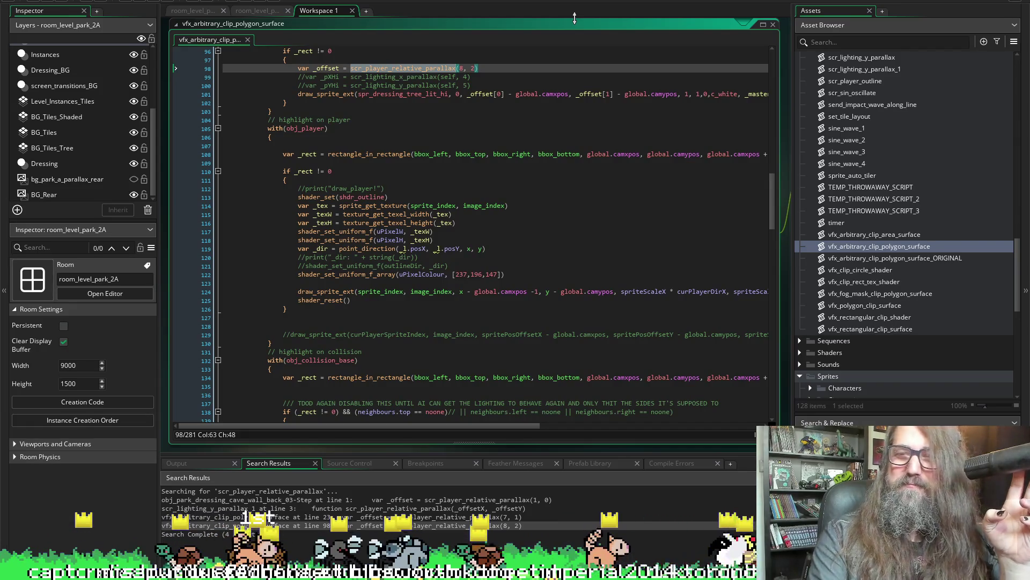
scroll(557, 314, "up", 5)
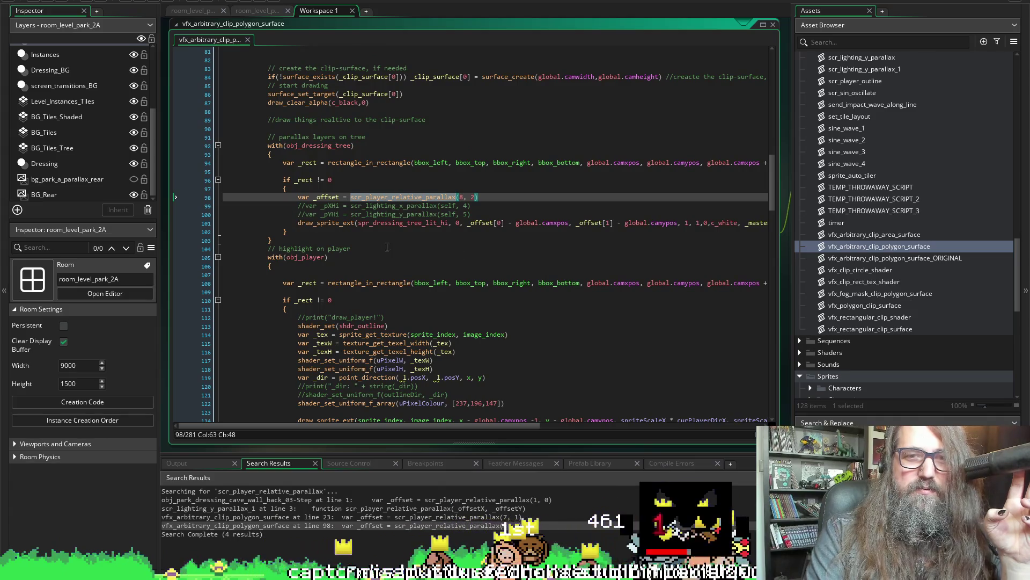
scroll(360, 207, "up", 11)
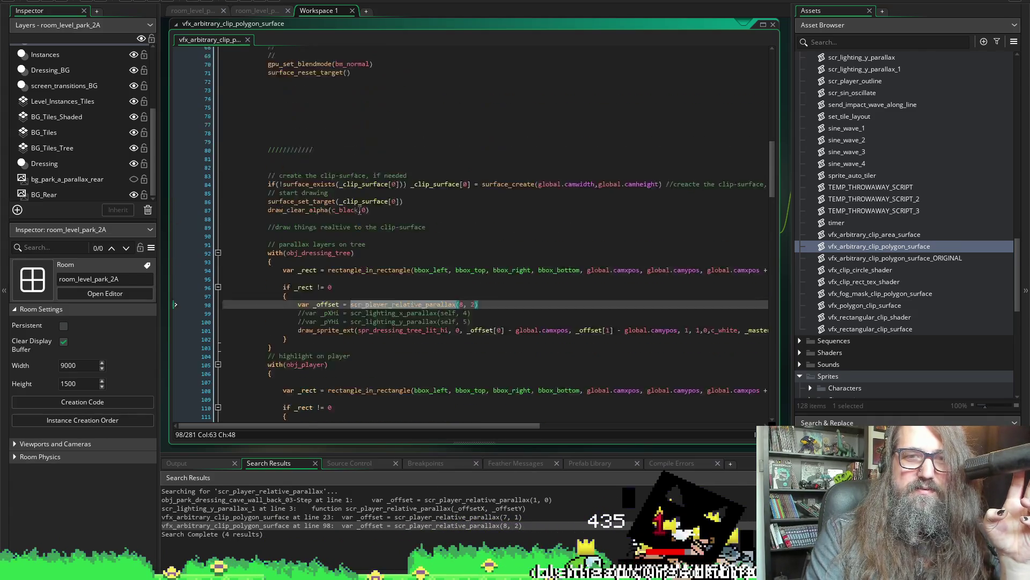
scroll(359, 201, "up", 14)
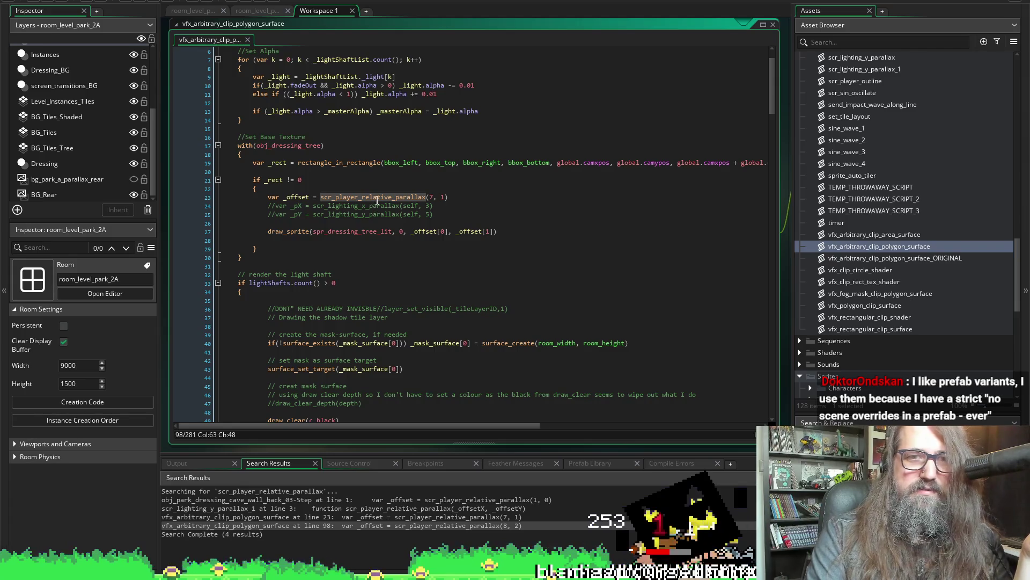
mouse_move(379, 198)
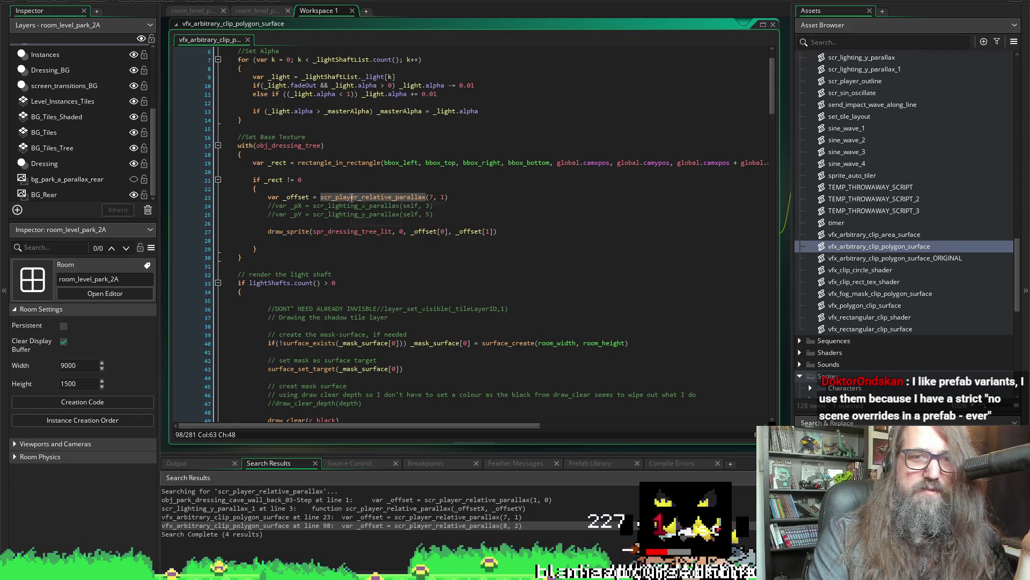
left_click(352, 197)
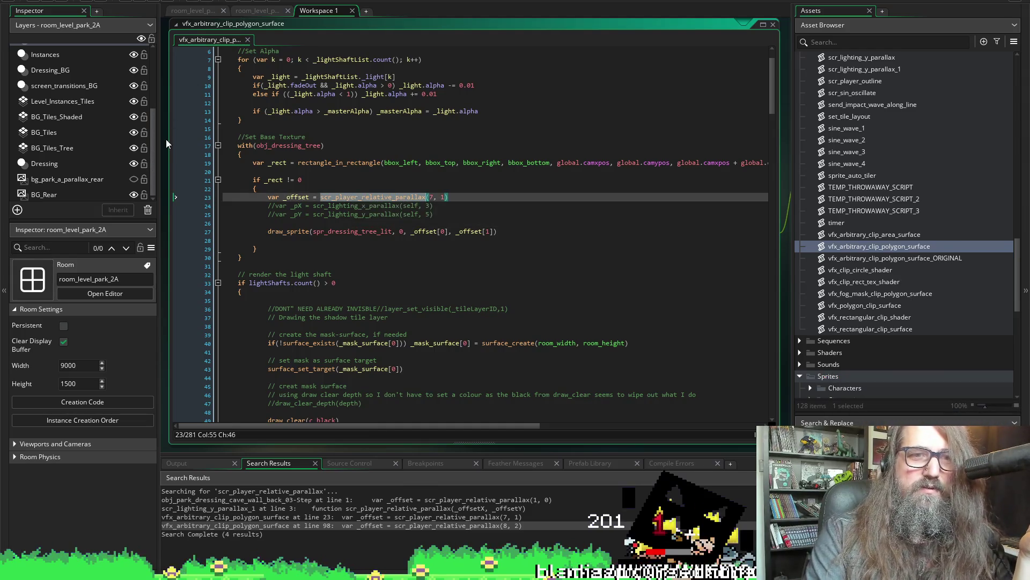
scroll(166, 144, "down", 5)
scroll(167, 144, "down", 5)
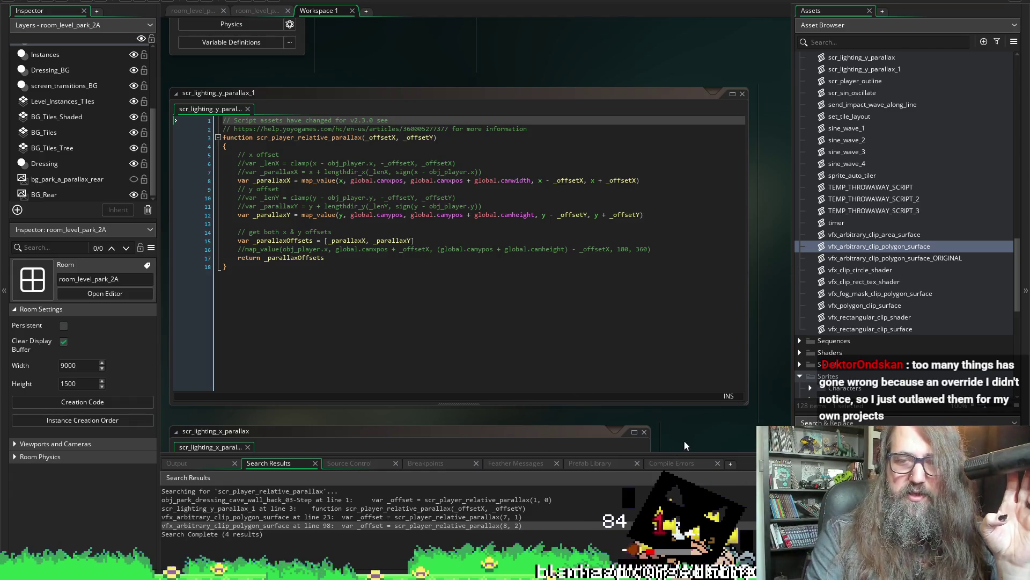
Widen the Assets panel and reveal the park cave Wall and WallBack objects under Objects > Level Design > Dressing.
scroll(552, 422, "down", 1)
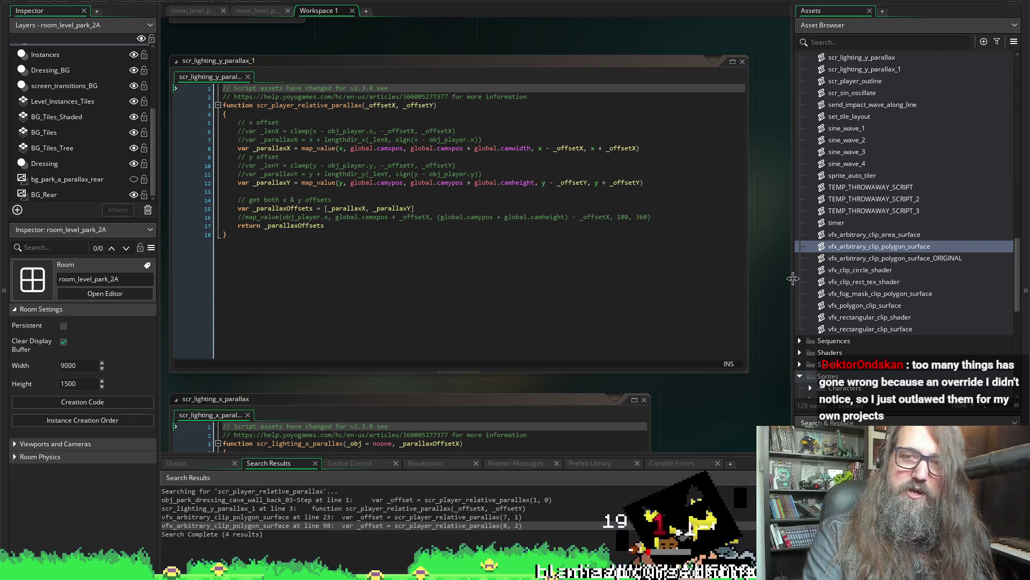
left_click_drag(795, 282, 761, 283)
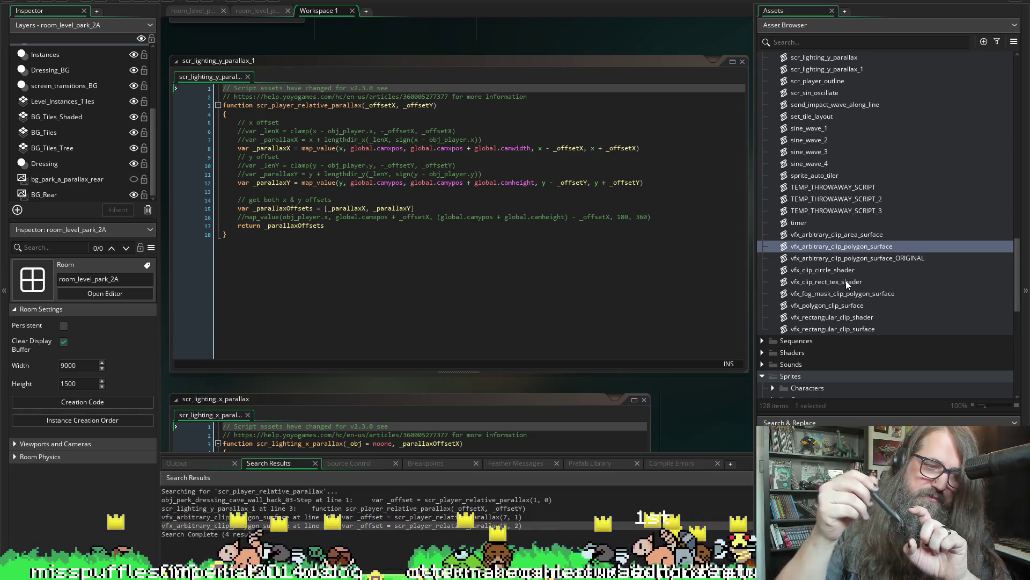
scroll(874, 236, "up", 15)
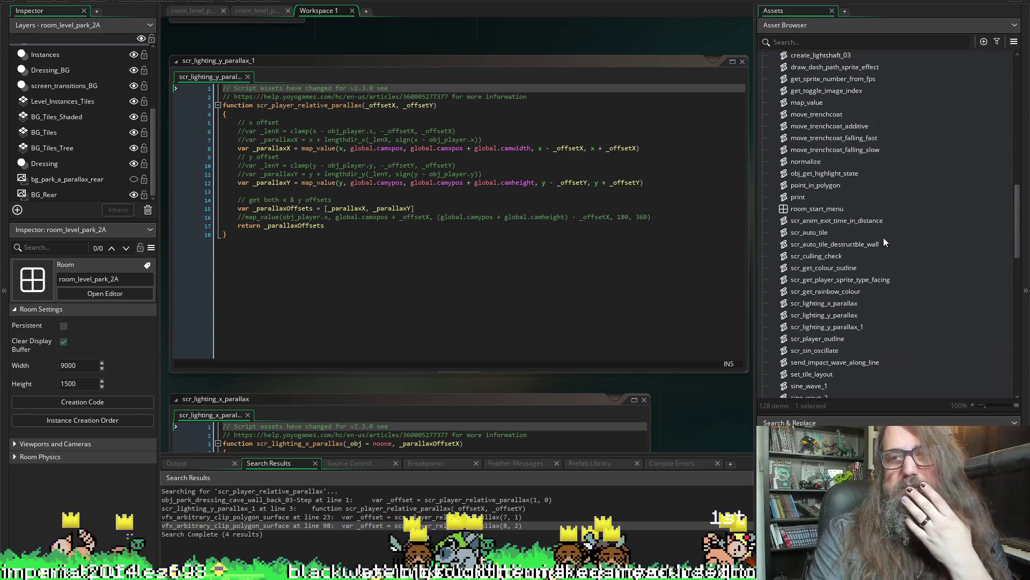
scroll(807, 204, "up", 10)
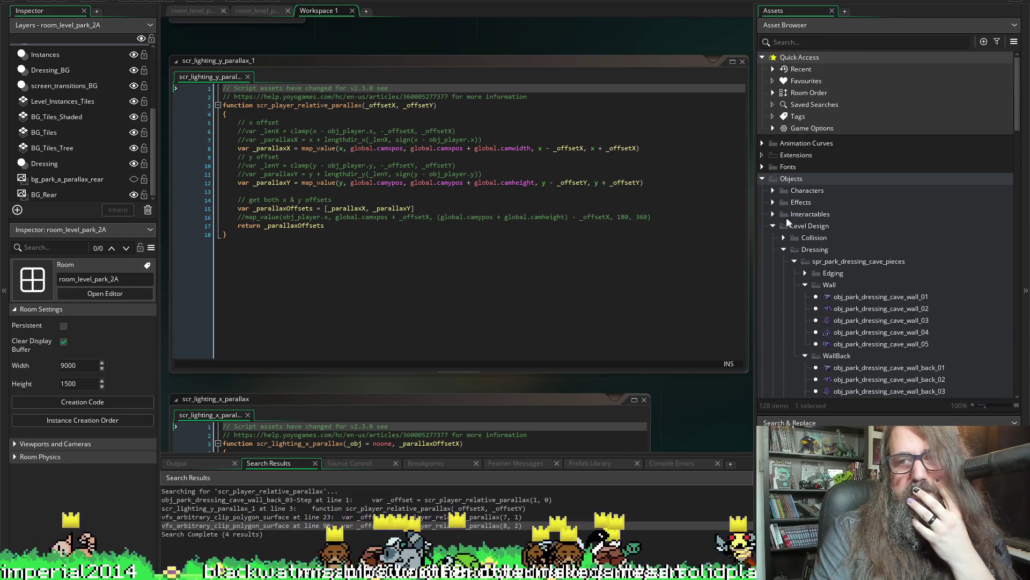
Open obj_character from Objects > Characters and show its Create event code.
left_click(774, 191)
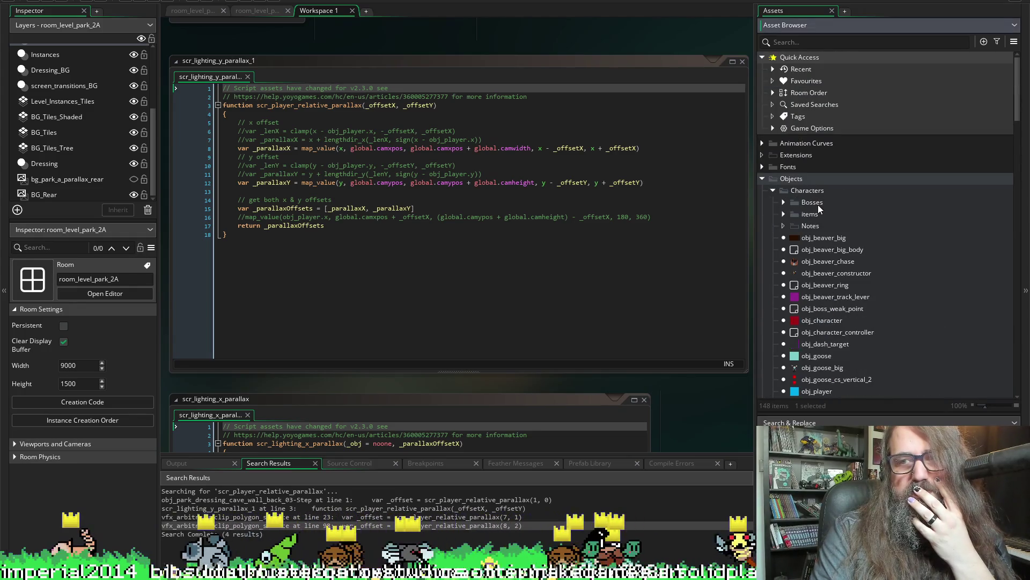
left_click(829, 320)
scroll(714, 301, "down", 5)
scroll(713, 305, "down", 10)
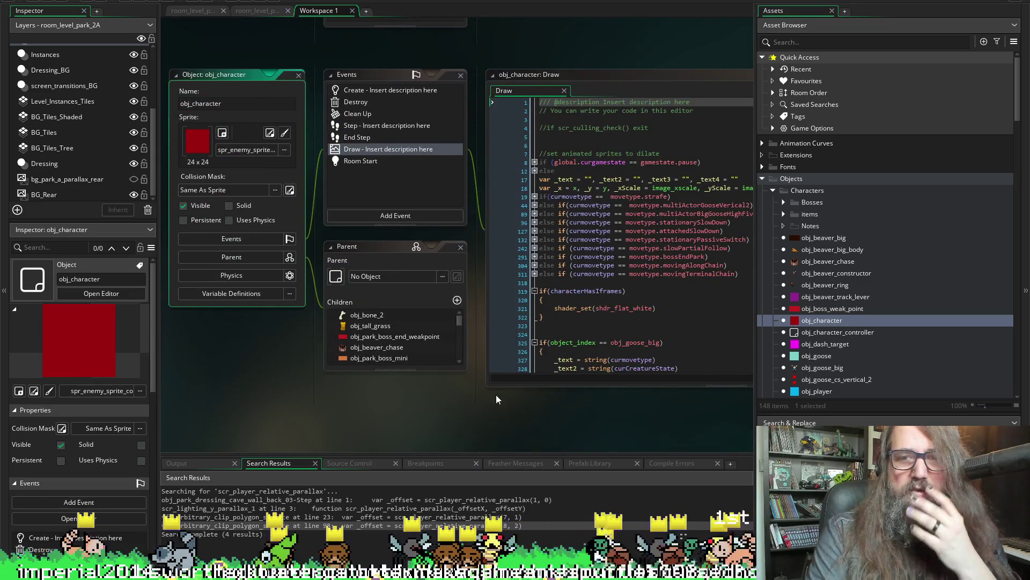
left_click(359, 93)
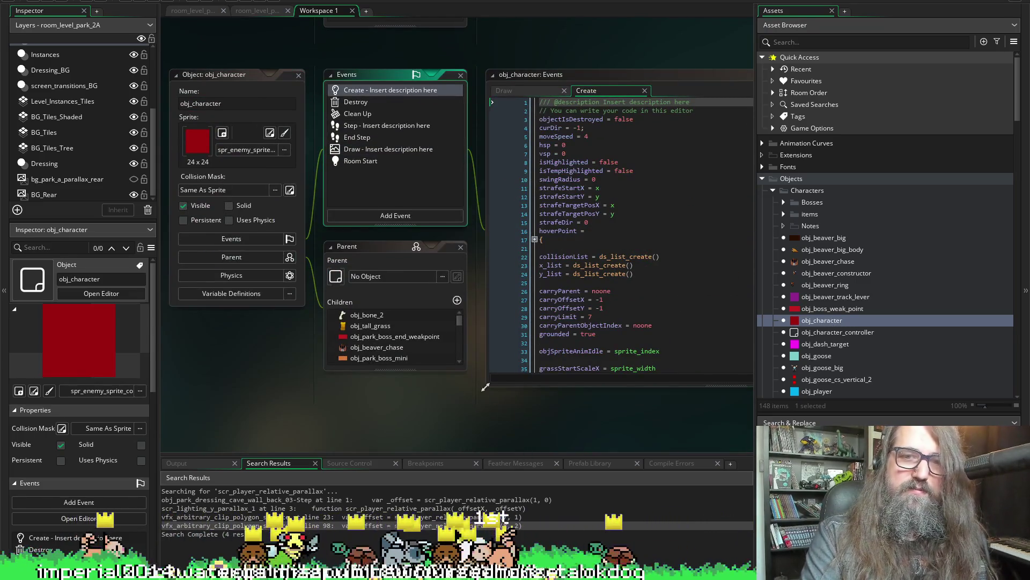
left_click(544, 180)
Unfold the movetype enum in the Create code to see all movement types.
scroll(522, 236, "down", 5)
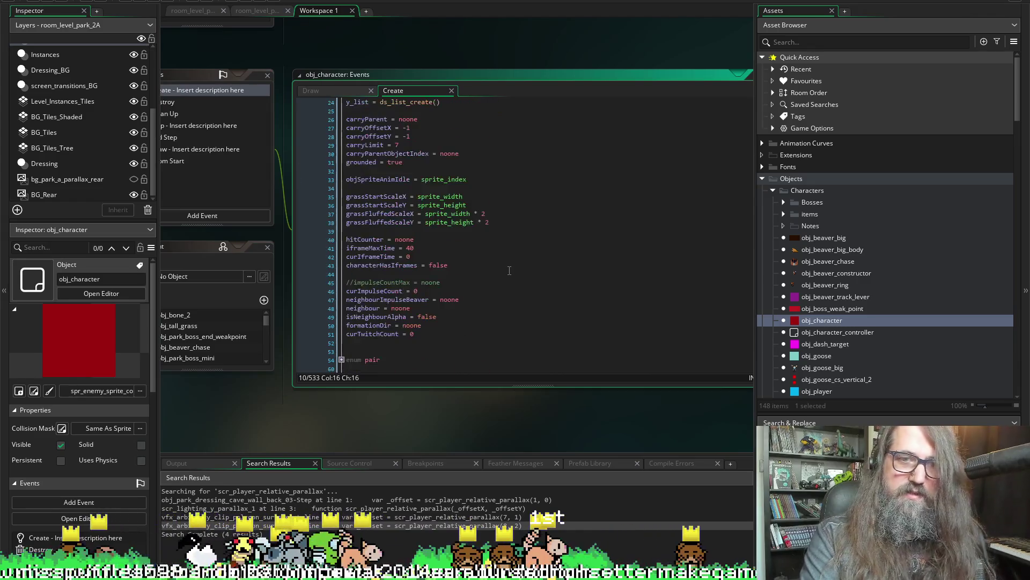
scroll(358, 204, "up", 3)
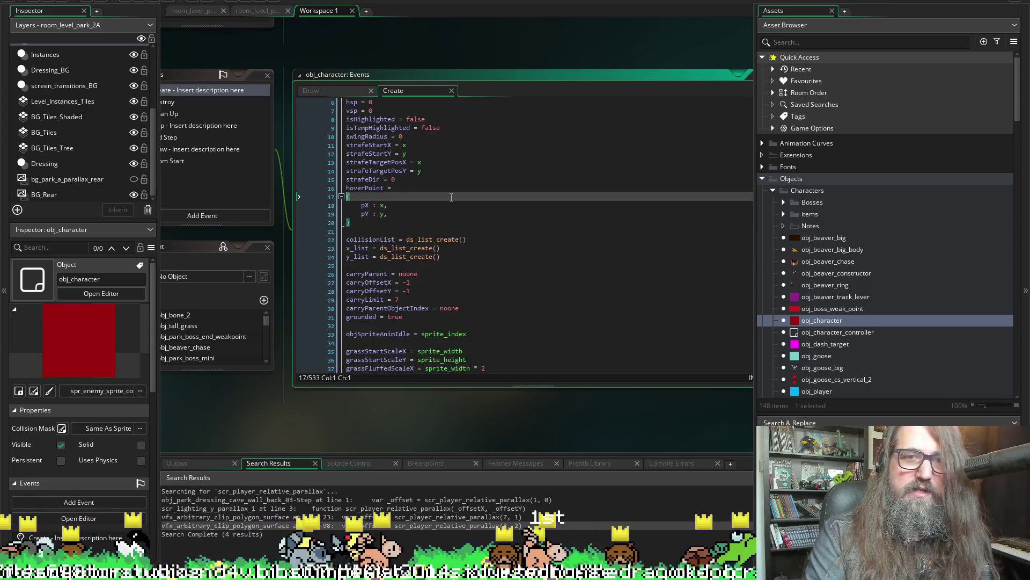
left_click(345, 196)
scroll(354, 236, "up", 2)
scroll(354, 243, "down", 9)
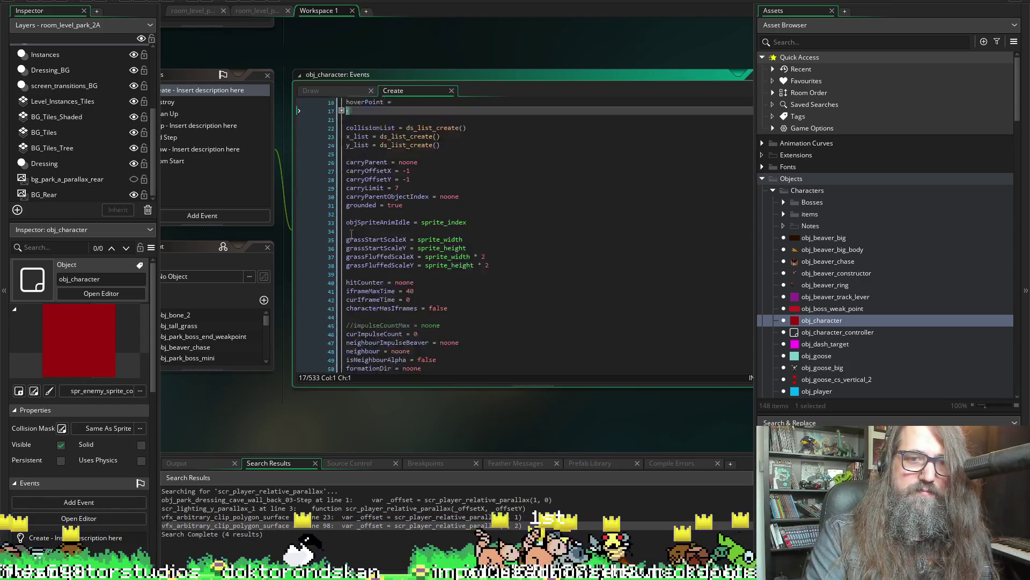
scroll(347, 279, "down", 20)
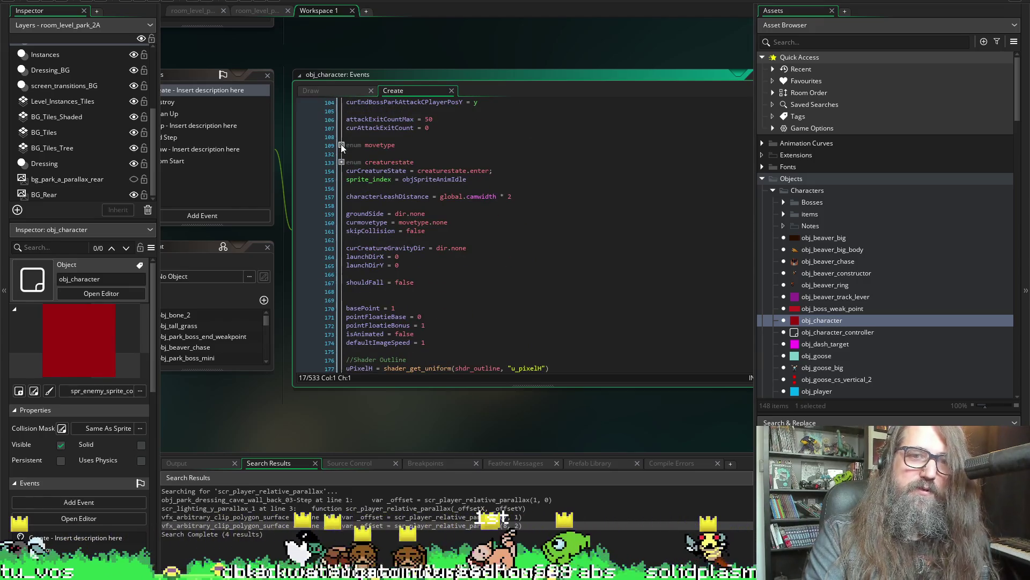
left_click(341, 145)
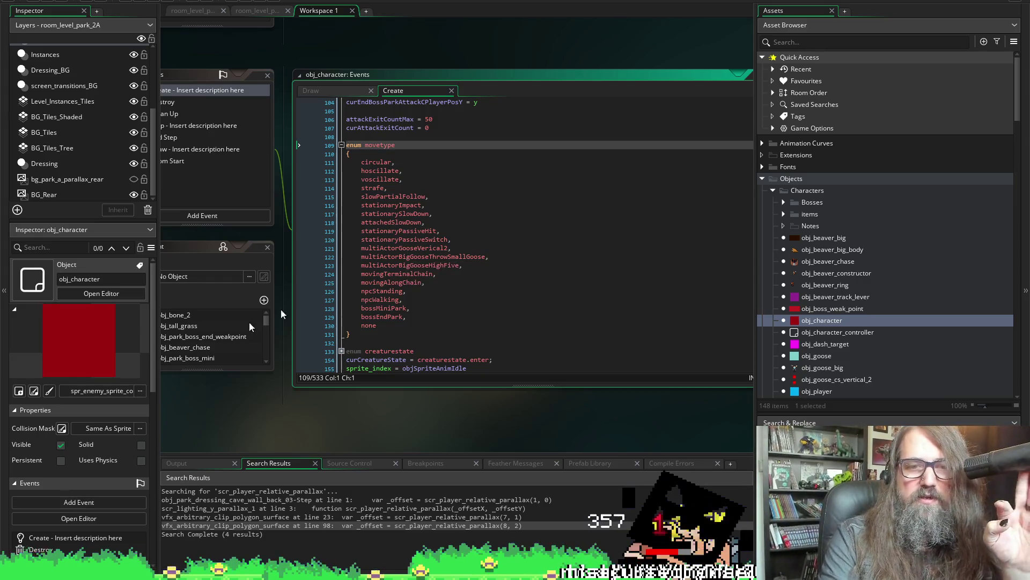
scroll(378, 214, "down", 1)
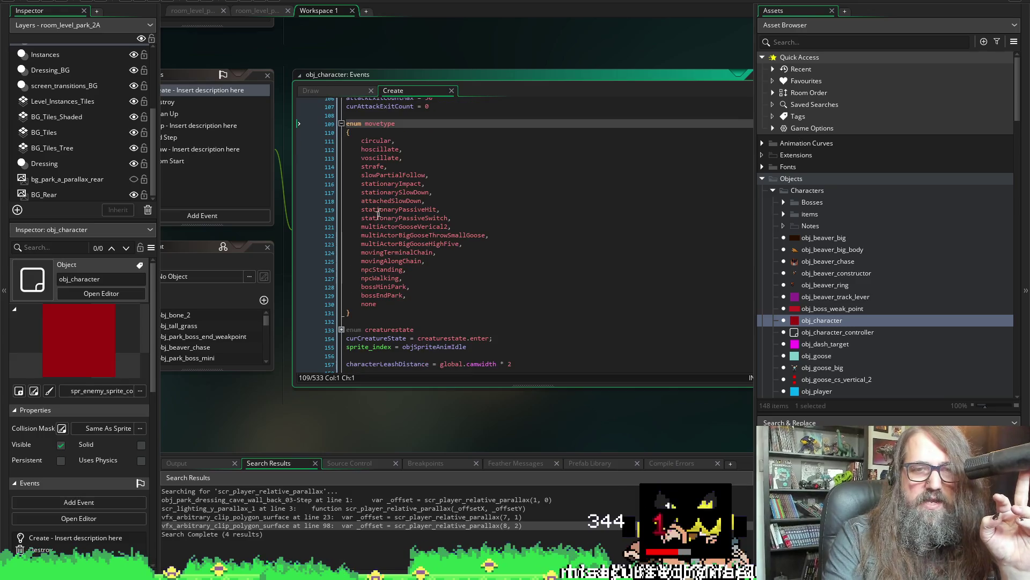
Look at obj_character's Draw event code, then return to the Create code.
left_click(341, 90)
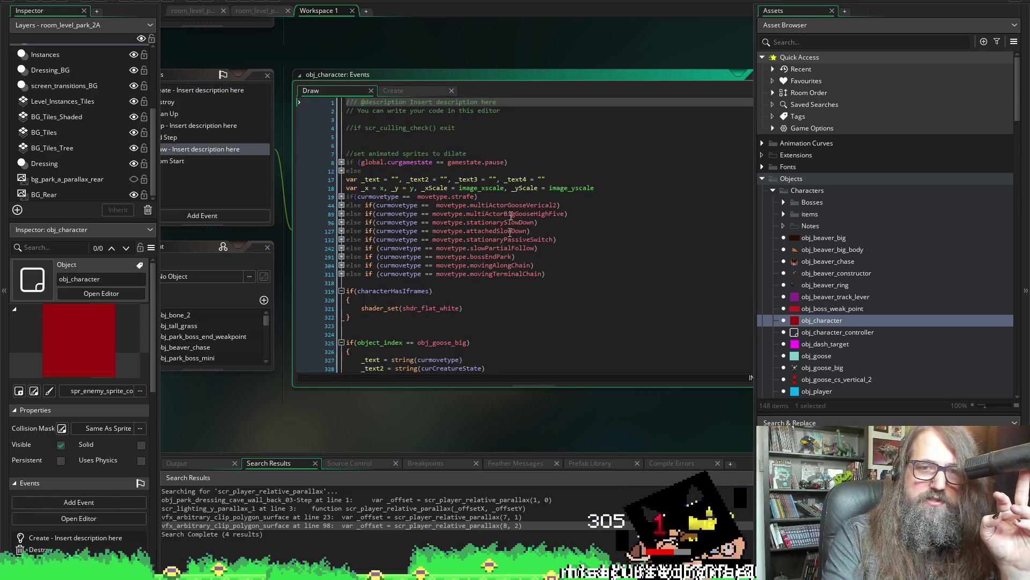
left_click(413, 88)
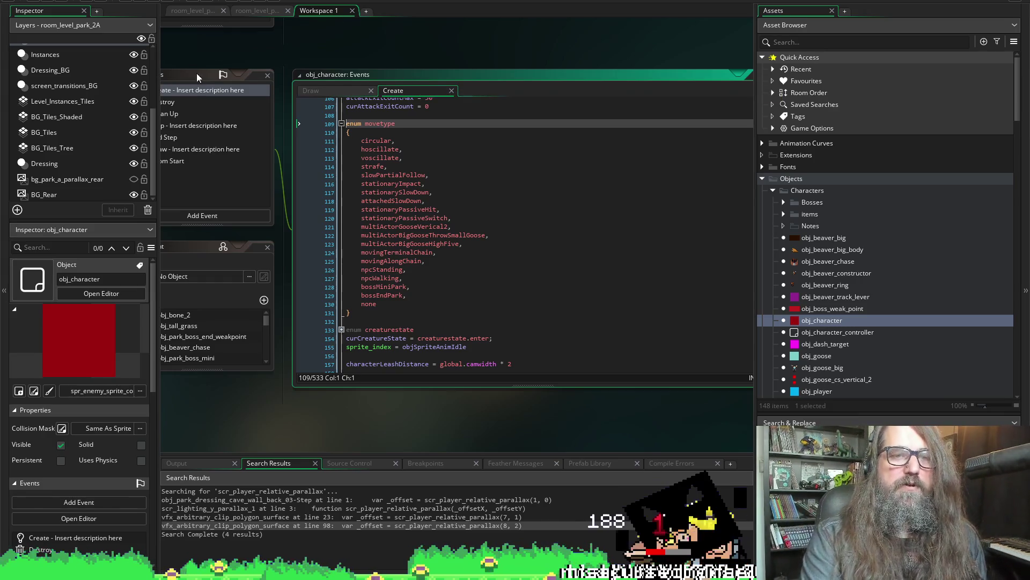
scroll(274, 354, "down", 7)
scroll(295, 278, "up", 1)
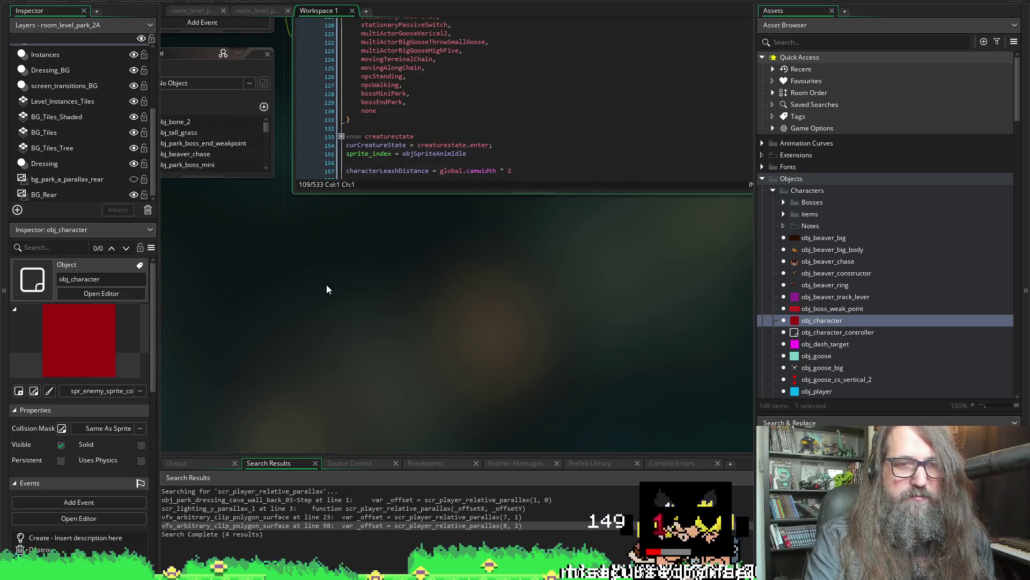
Scroll the workspace past the food sprite editors to obj_park_dressing_cave_wall_back_03's Step code.
scroll(376, 290, "left", 6)
scroll(458, 284, "left", 1)
scroll(462, 293, "right", 7)
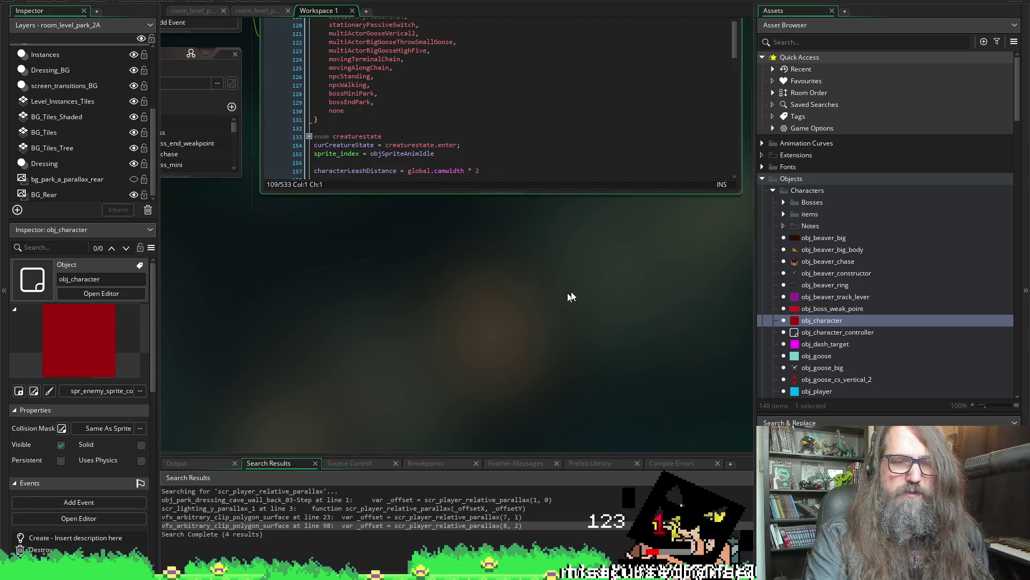
scroll(494, 294, "left", 4)
scroll(493, 293, "down", 15)
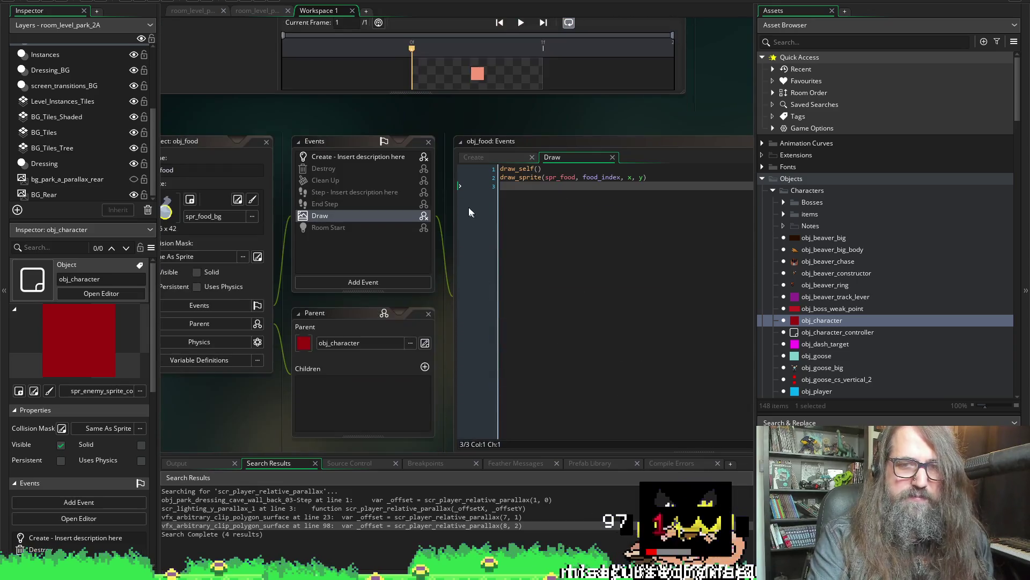
scroll(458, 275, "down", 20)
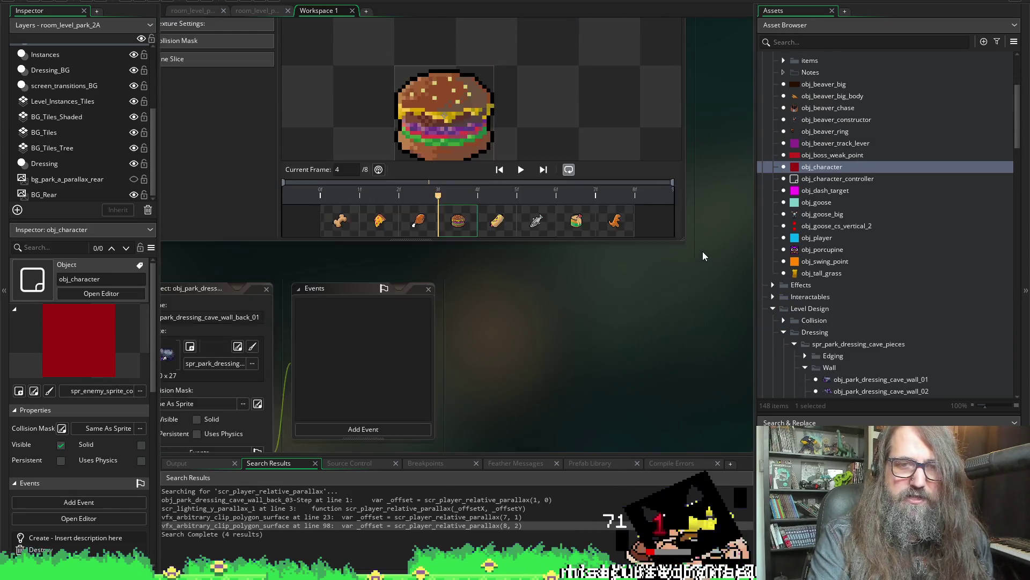
scroll(604, 253, "down", 5)
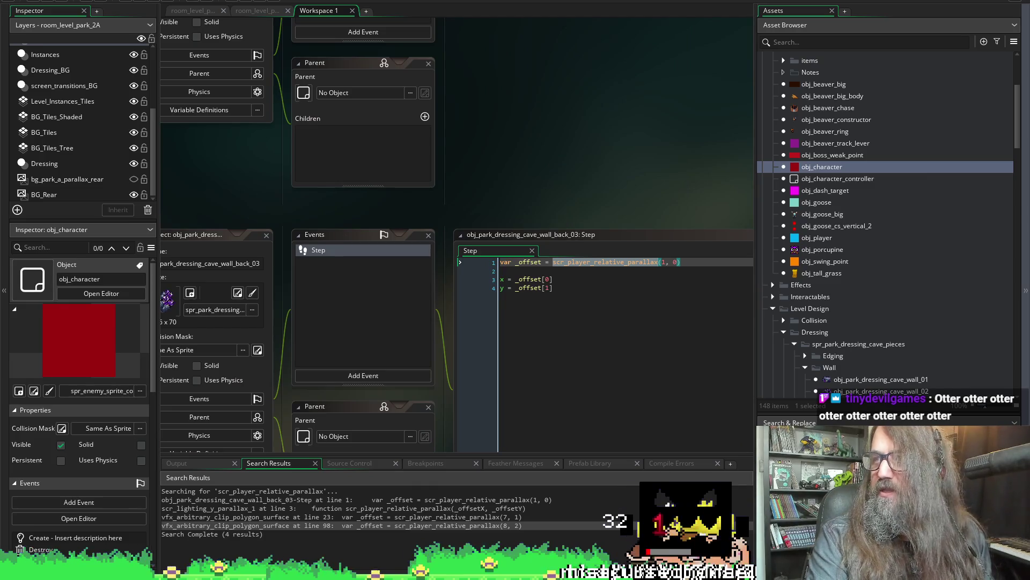
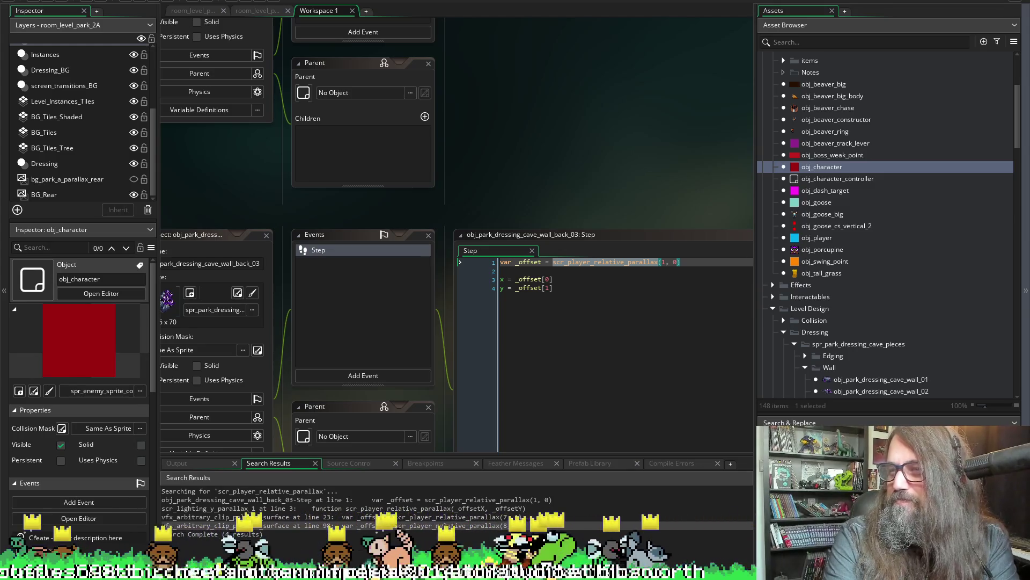
Switch from GameMaker to the Discord #showcase channel.
key("alt+Tab")
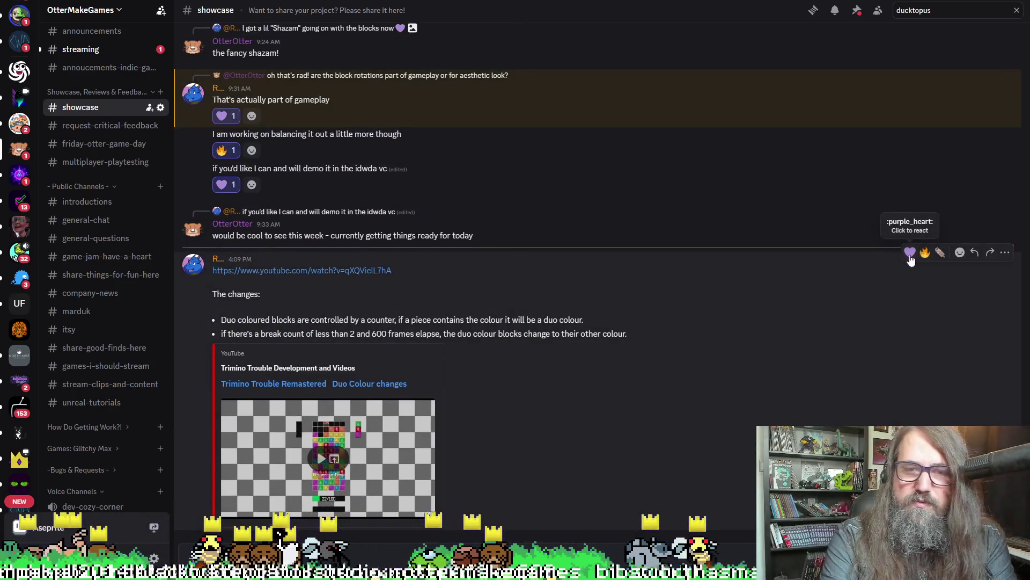
React to the duo-coloured blocks post with a purple heart, then return to GameMaker.
left_click(910, 253)
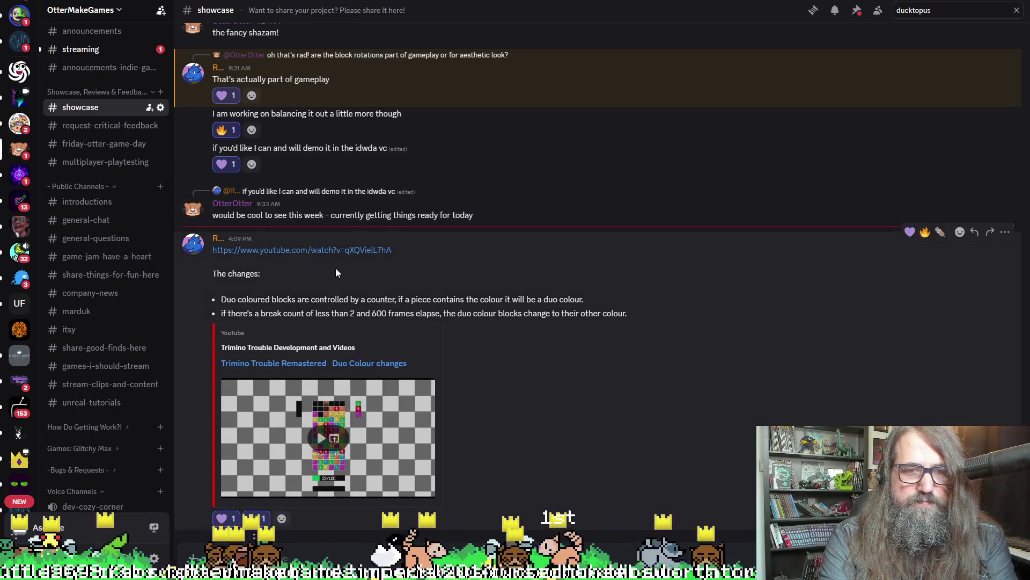
left_click(337, 251)
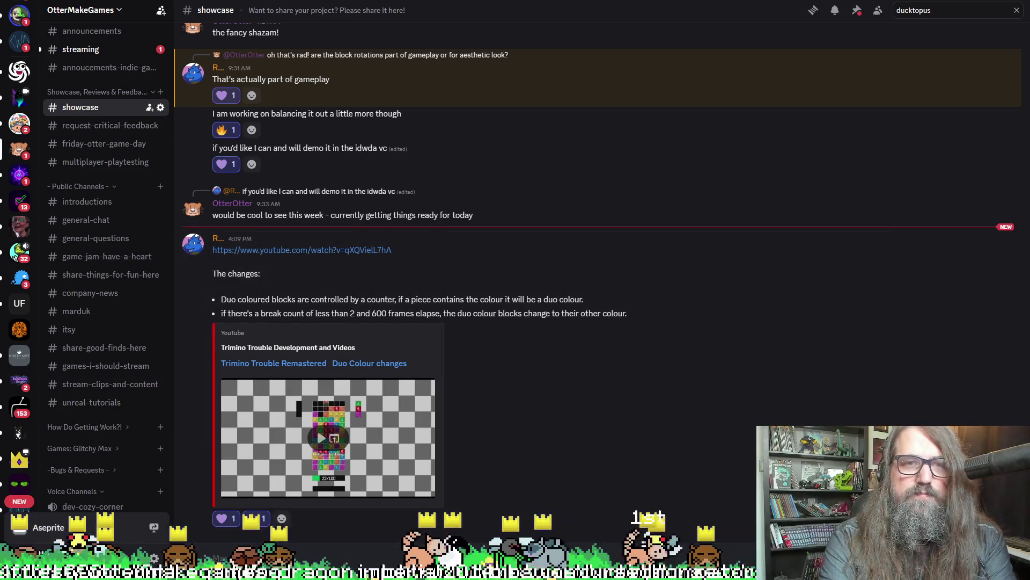
key("alt+Tab")
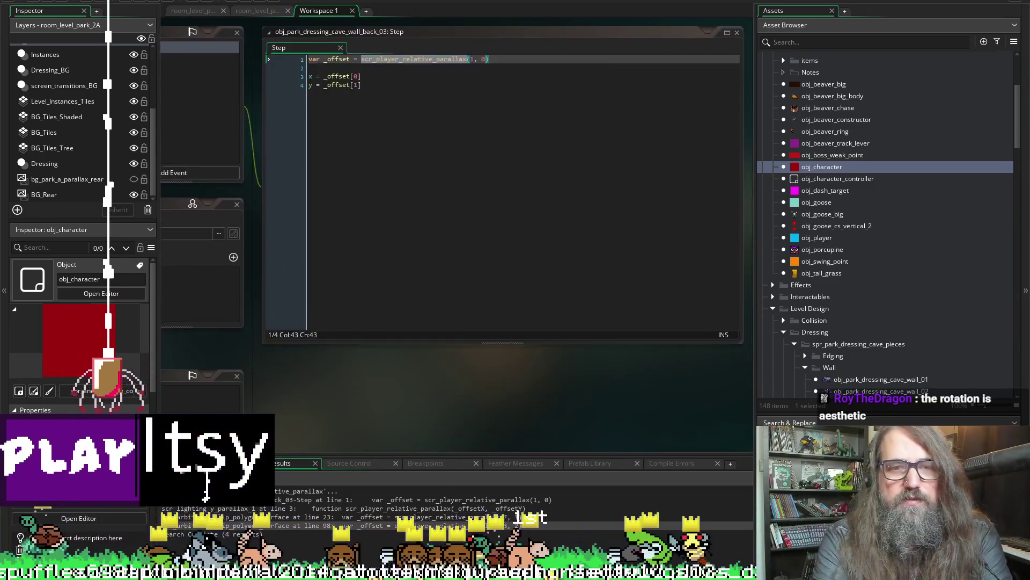
Jump to the definition of scr_player_relative_parallax from line 1 of the wall's Step code.
left_click(395, 127)
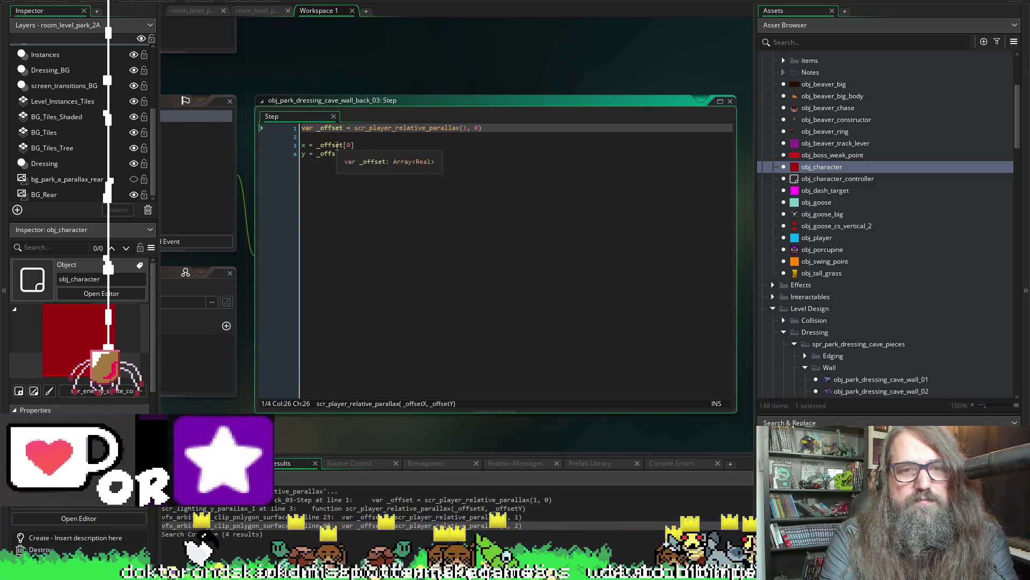
left_click(426, 128)
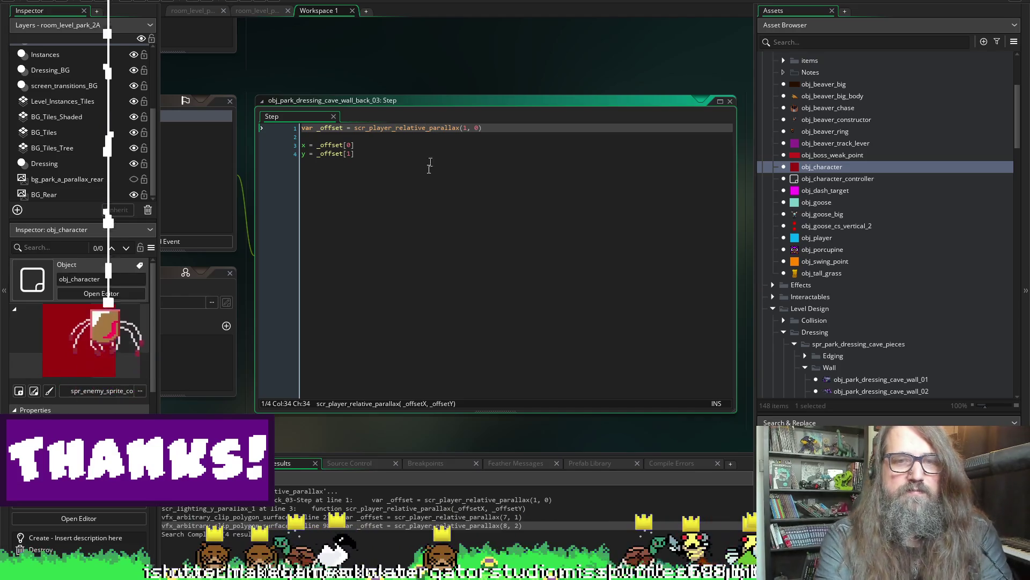
key("F12")
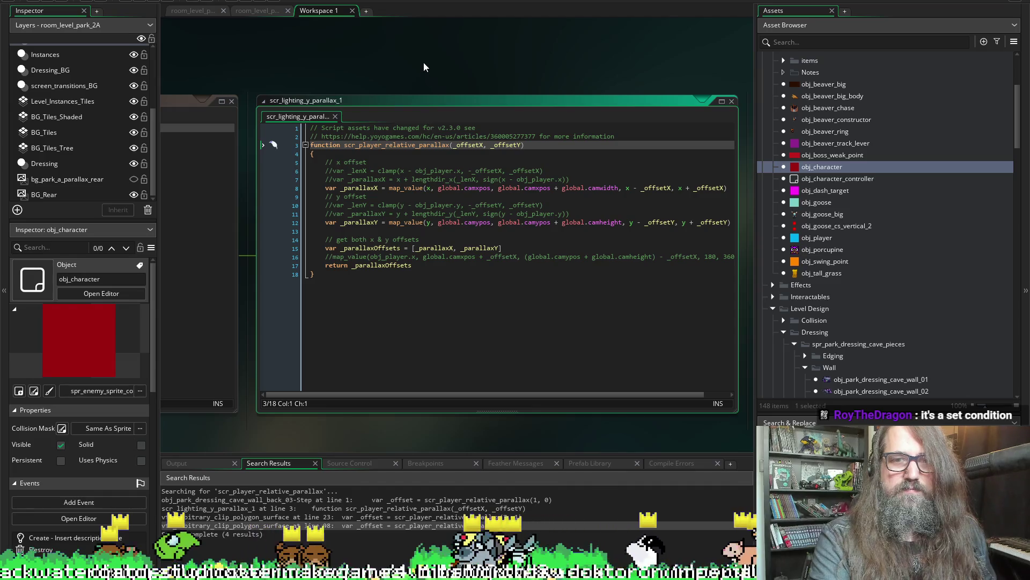
Read through scr_player_relative_parallax in scr_lighting_y_parallax_1 down to line 18.
scroll(429, 65, "left", 2)
scroll(472, 66, "right", 4)
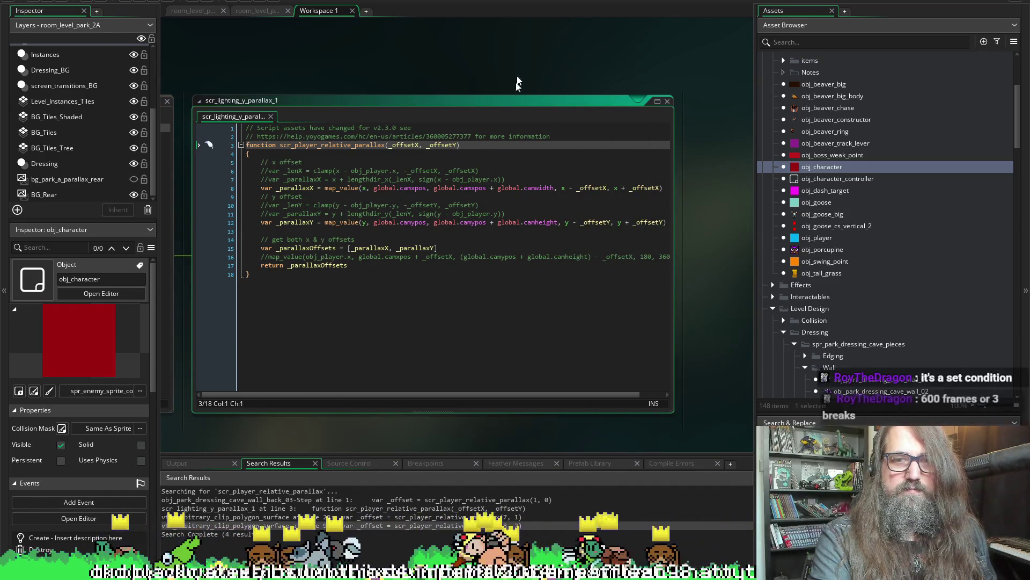
mouse_move(555, 394)
left_mouse_down()
mouse_move(579, 394)
mouse_move(473, 404)
left_mouse_up()
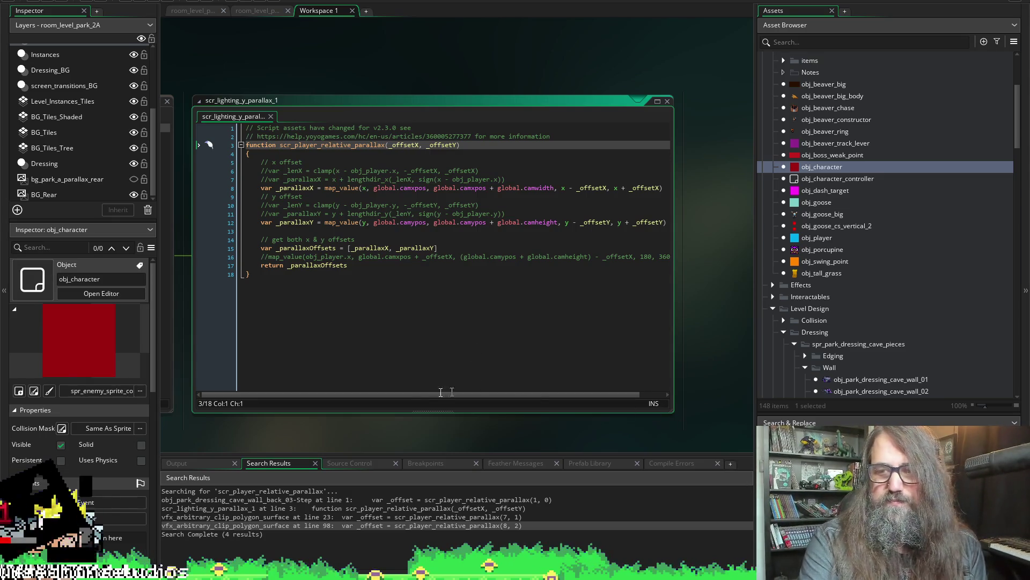
left_click(381, 389)
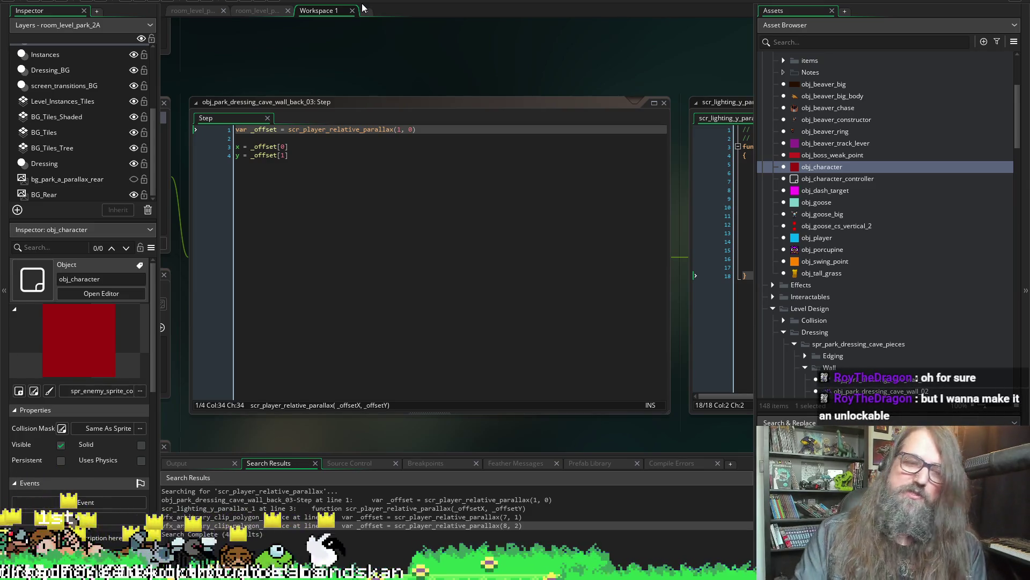
Rearrange the workspace to give the code windows more room, then switch to the Marduk spreadsheet.
scroll(404, 57, "left", 1)
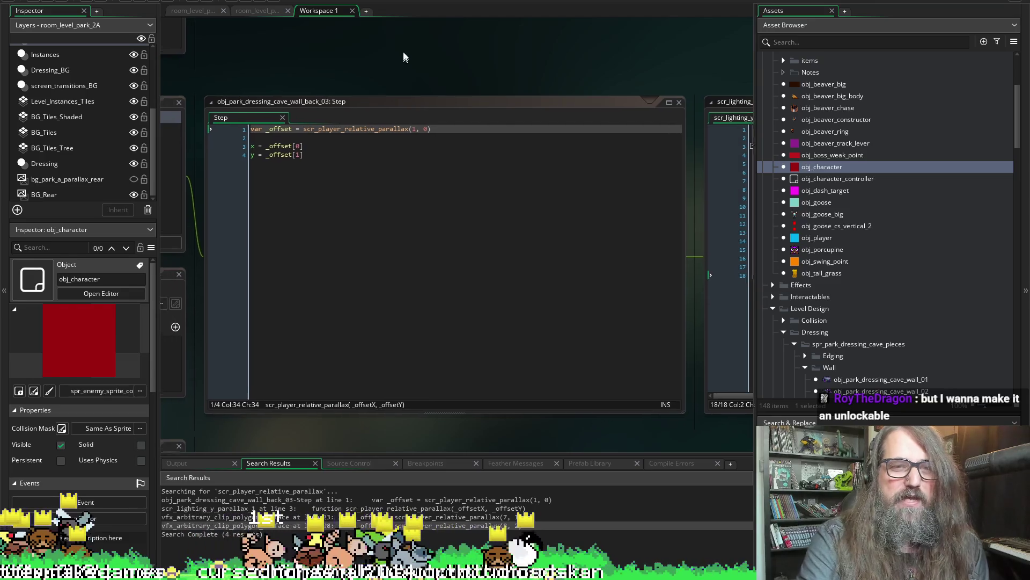
left_click_drag(404, 52, 450, 31)
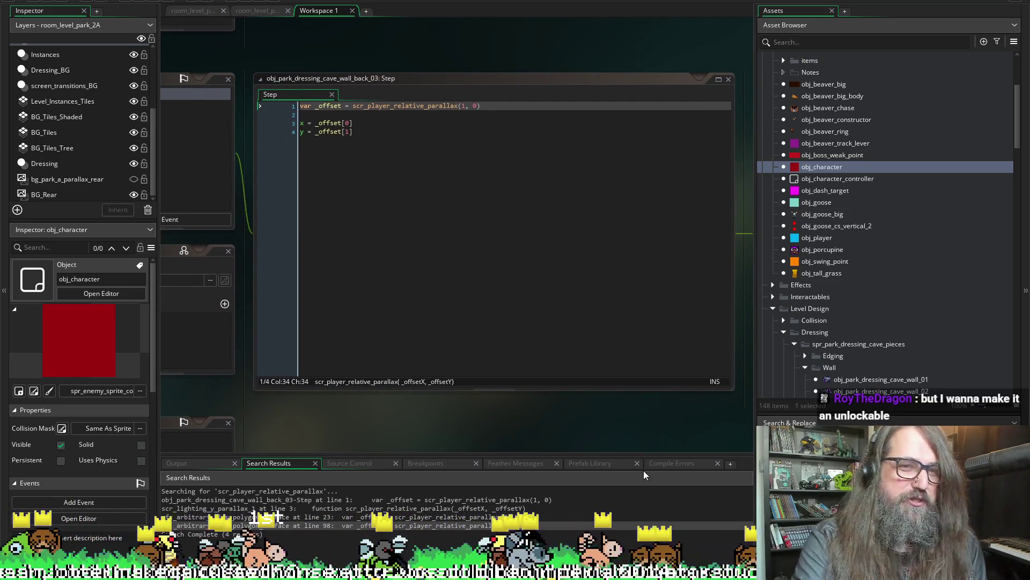
mouse_move(581, 447)
left_mouse_down()
mouse_move(533, 456)
mouse_move(517, 446)
mouse_move(529, 443)
left_mouse_up()
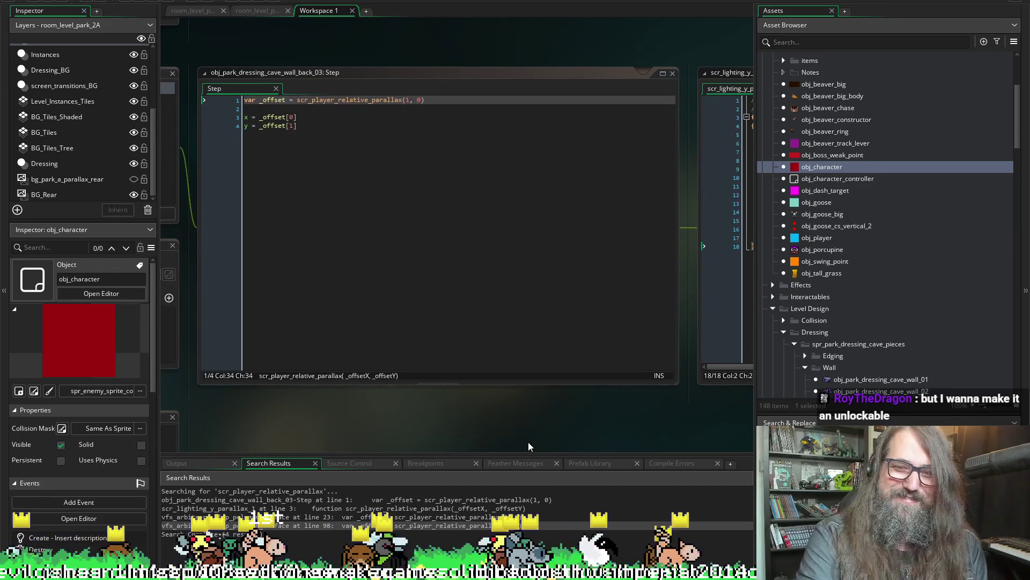
left_click_drag(755, 416, 862, 422)
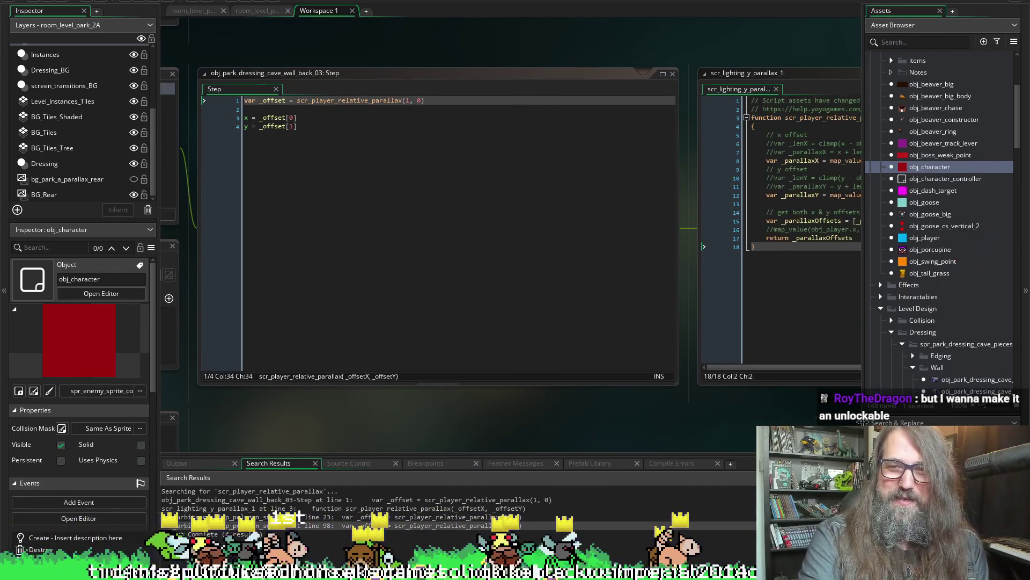
mouse_move(580, 417)
left_mouse_down()
mouse_move(271, 424)
mouse_move(472, 390)
mouse_move(858, 362)
left_mouse_up()
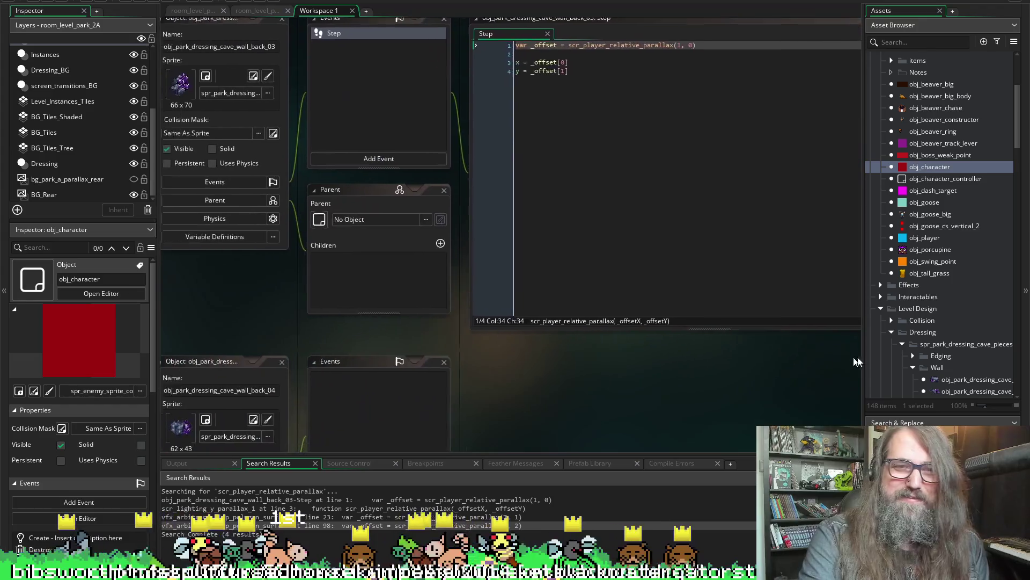
mouse_move(606, 365)
left_mouse_down()
mouse_move(617, 363)
mouse_move(628, 395)
mouse_move(576, 423)
left_mouse_up()
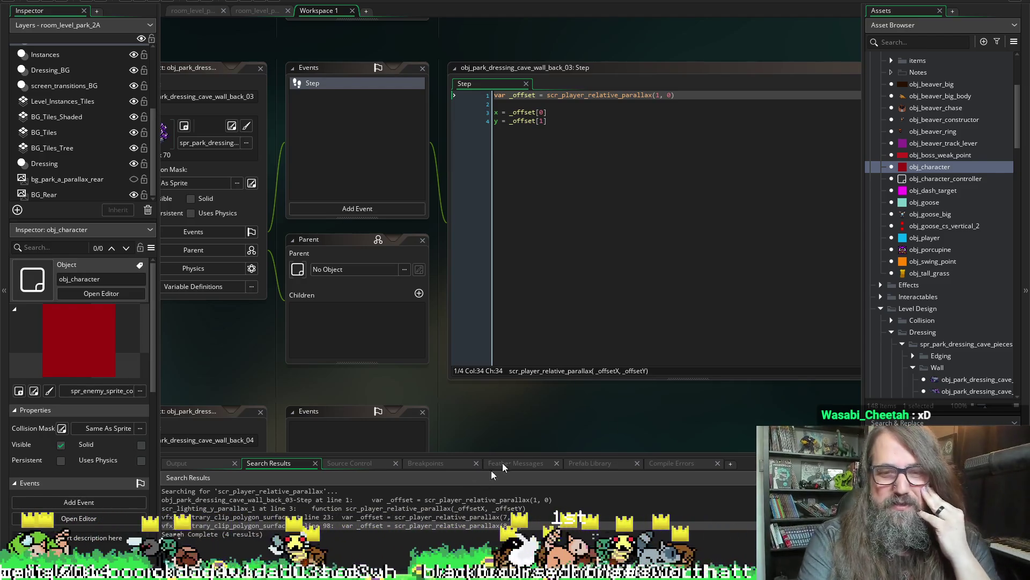
mouse_move(670, 381)
left_mouse_down()
mouse_move(550, 399)
mouse_move(656, 428)
mouse_move(395, 405)
mouse_move(403, 433)
mouse_move(221, 416)
mouse_move(306, 421)
mouse_move(303, 437)
left_mouse_up()
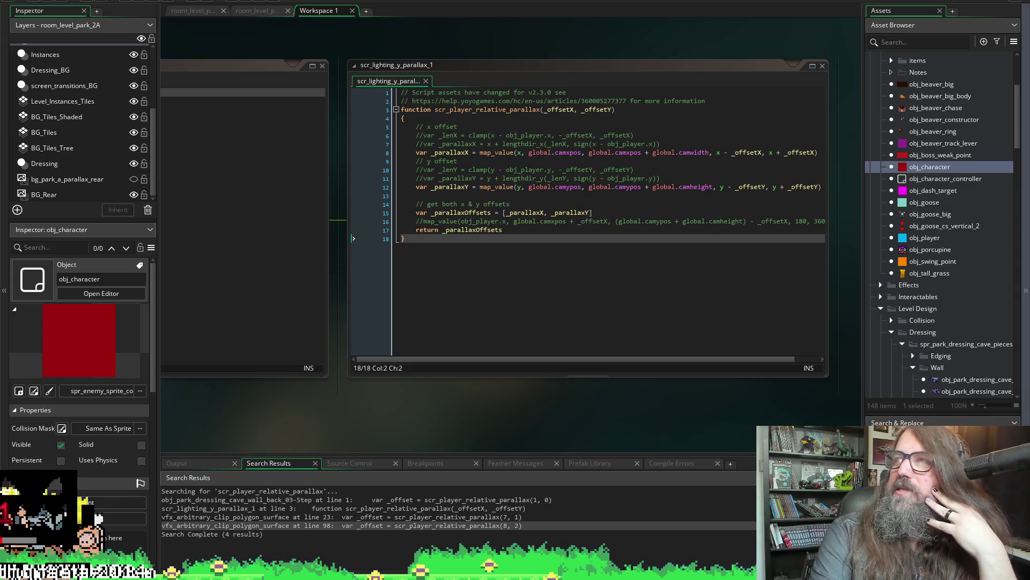
key("alt+Tab")
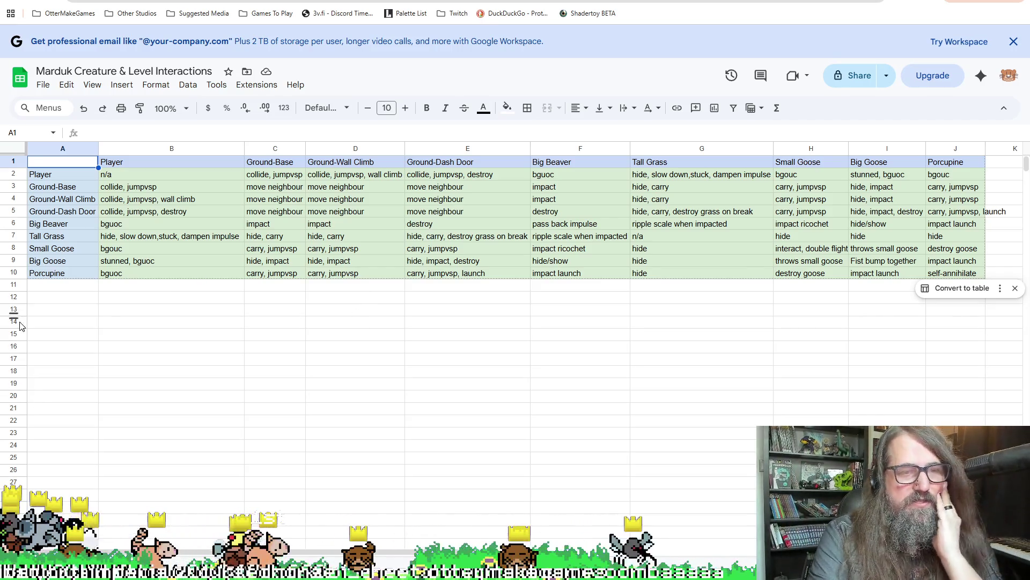
Read Big Goose's entries: 'hide' for Tall Grass, 'hide/show' for Big Beaver; return to GameMaker.
left_click(64, 261)
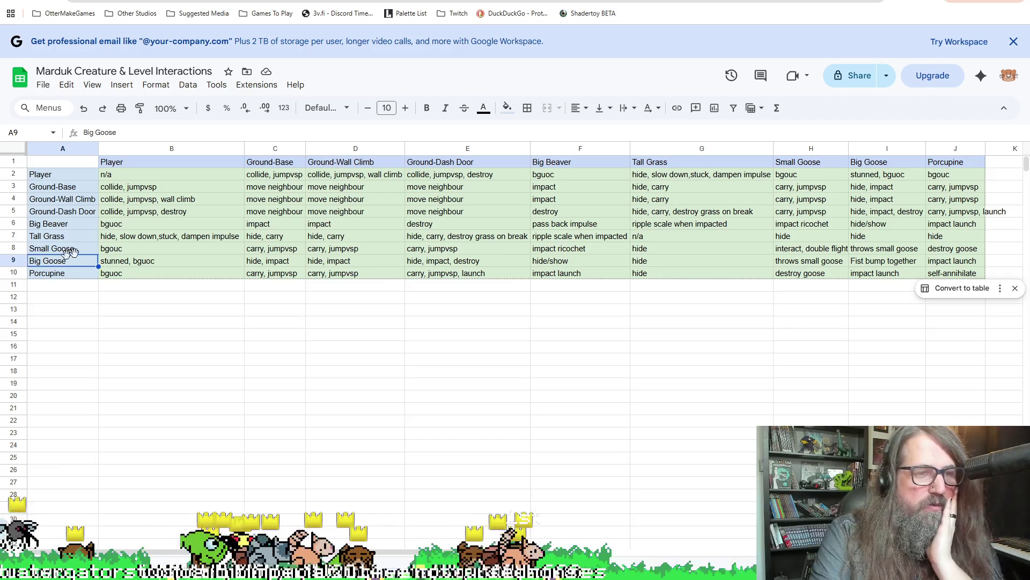
left_click(667, 263)
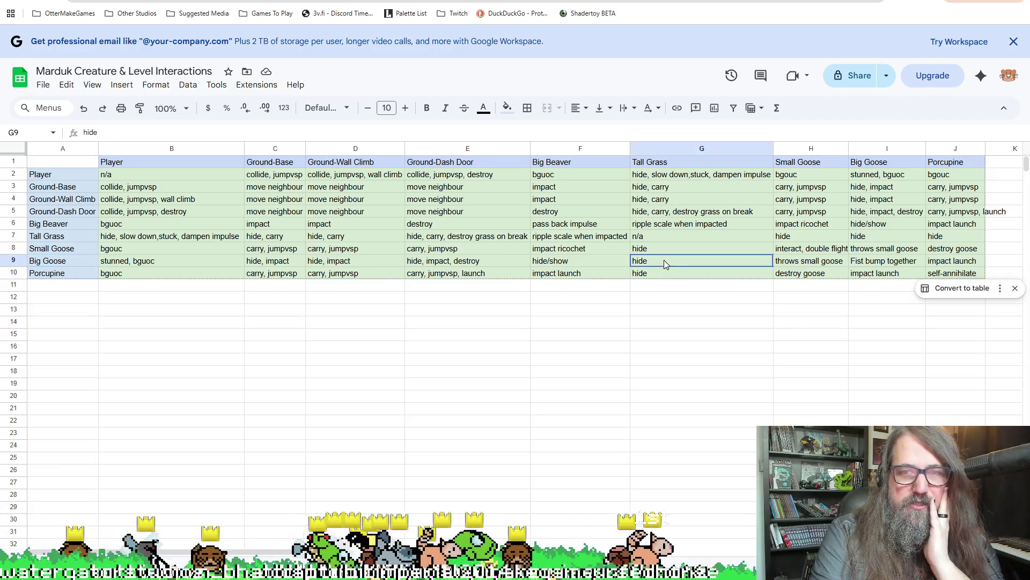
left_click(54, 251)
left_click(584, 260)
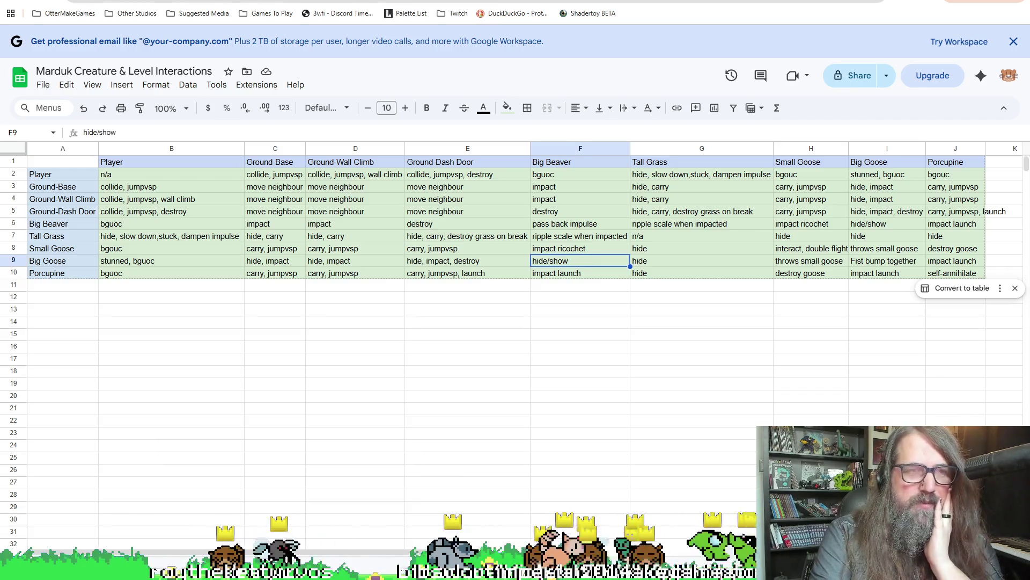
key("alt+Tab")
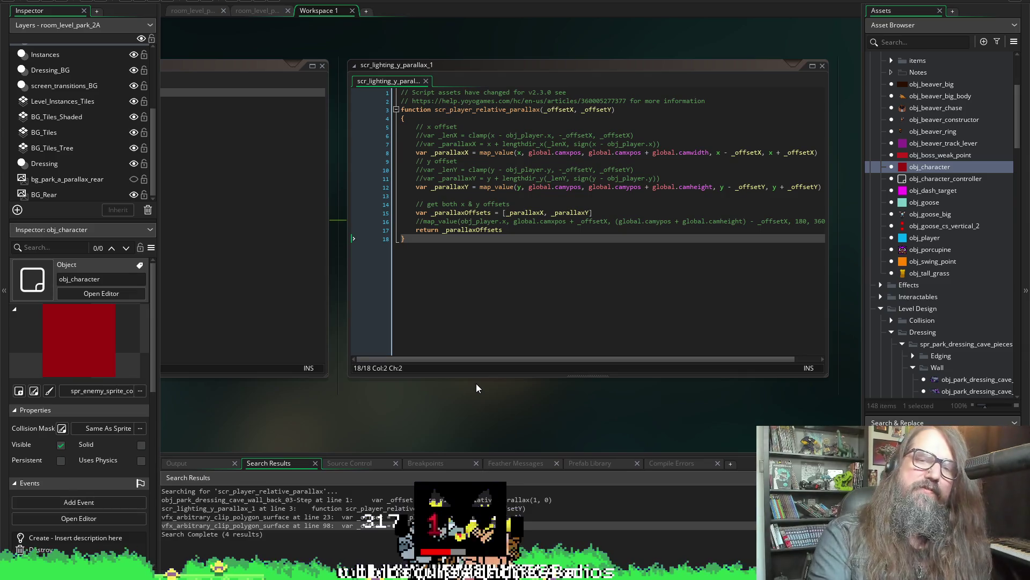
Widen the scr_lighting_y_parallax_1 script window so its long lines fit.
left_click_drag(619, 393, 559, 414)
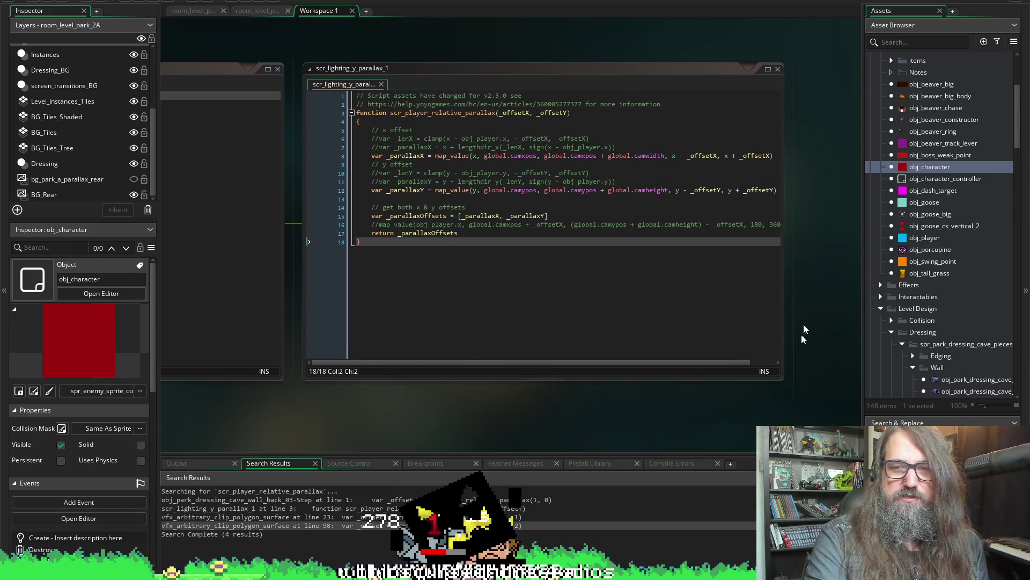
left_click_drag(782, 342, 825, 334)
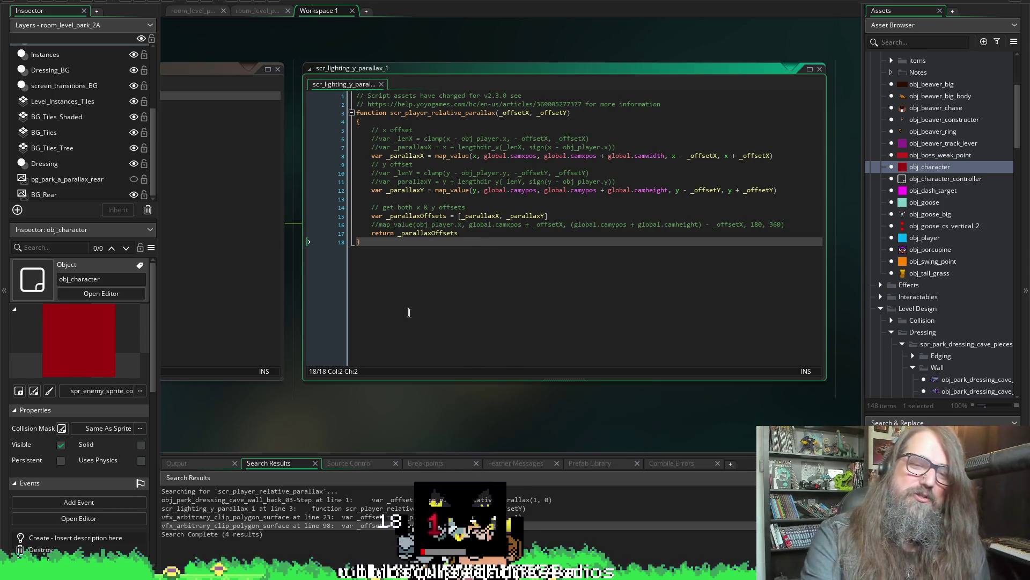
Pan between the parallax script and the wall's Step code, ending with the Step window centred.
left_click_drag(481, 398, 649, 475)
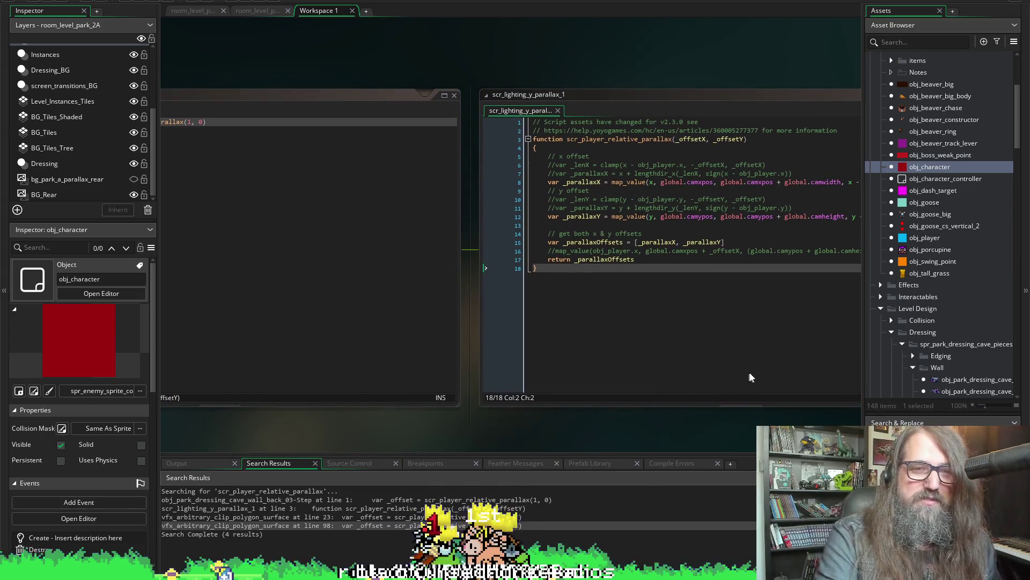
mouse_move(375, 430)
left_mouse_down()
mouse_move(461, 410)
mouse_move(710, 392)
mouse_move(624, 410)
left_mouse_up()
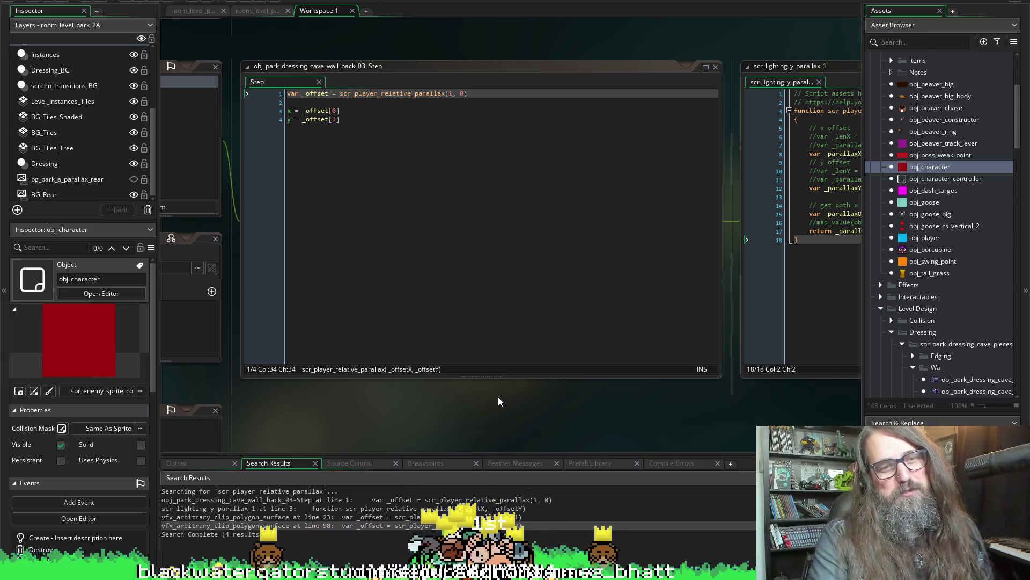
left_click_drag(731, 410, 382, 409)
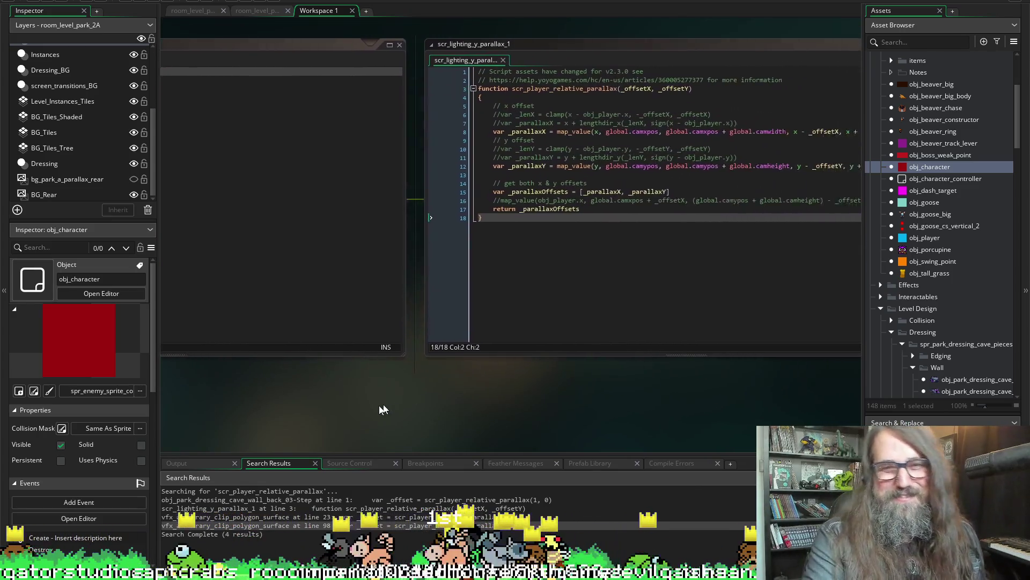
mouse_move(526, 390)
left_mouse_down()
mouse_move(449, 384)
mouse_move(384, 362)
left_mouse_up()
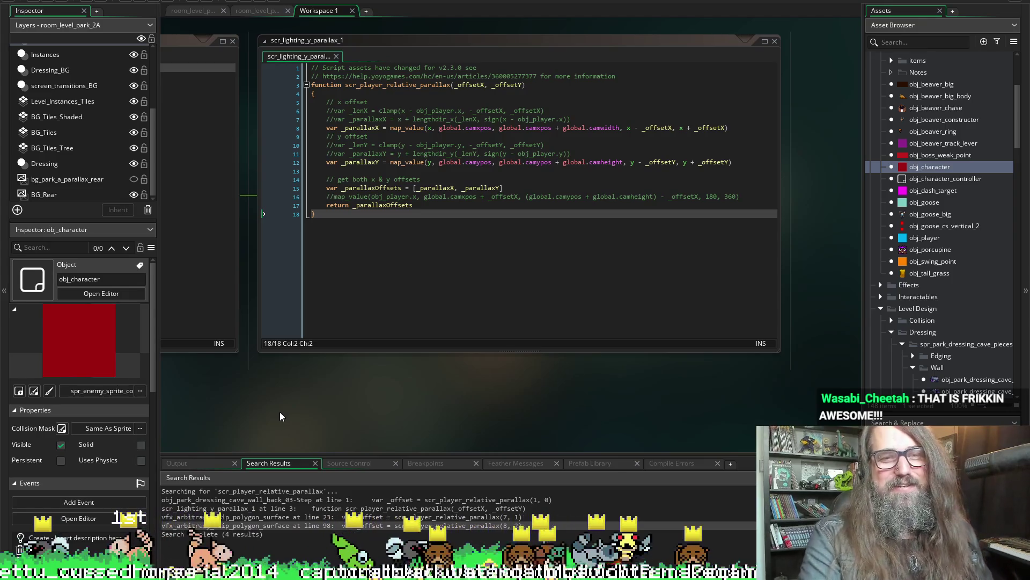
double_click(352, 499)
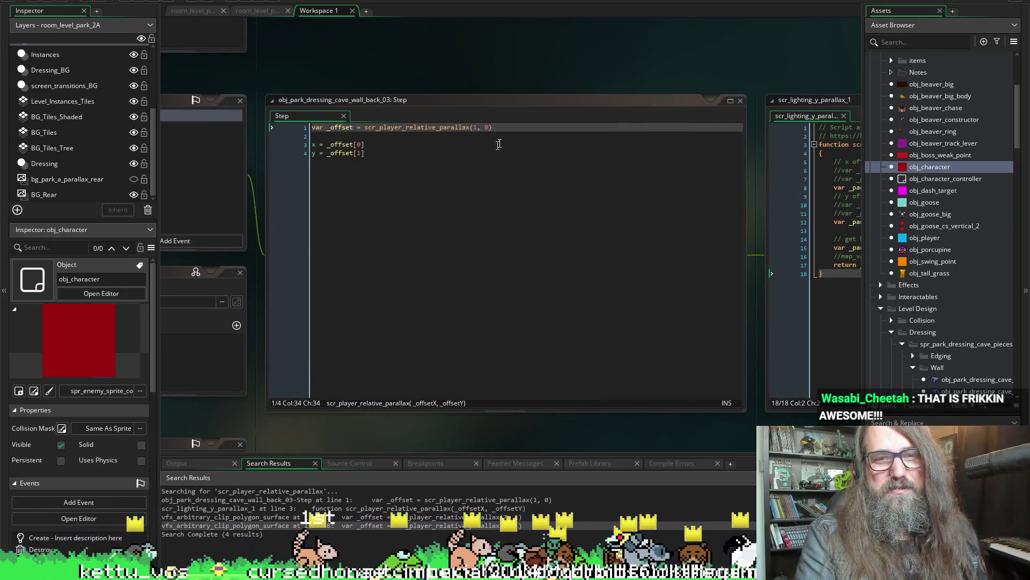
Change the wall's call to scr_player_relative_parallax(1, 1) and run the game.
left_click(485, 128)
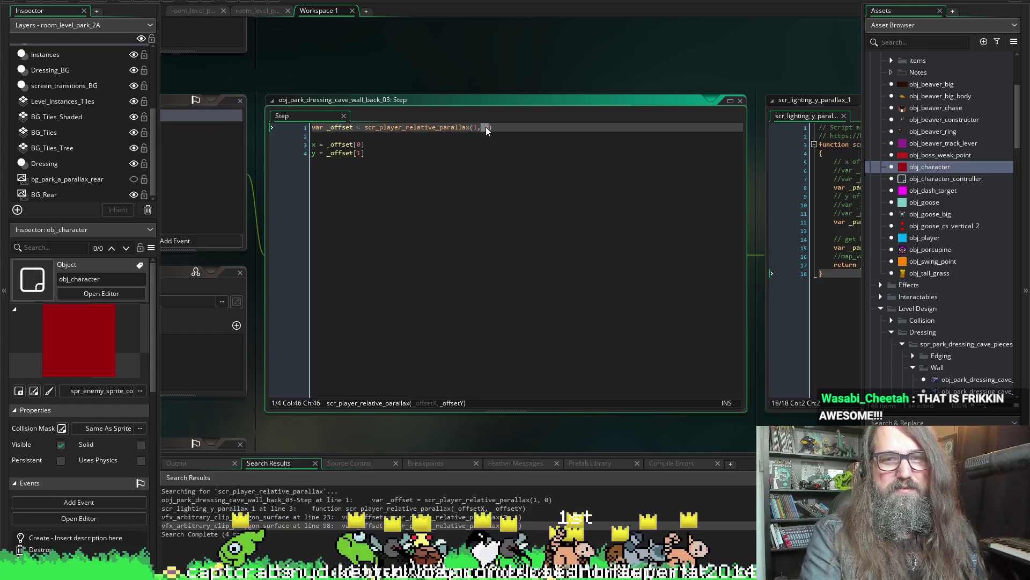
type("1")
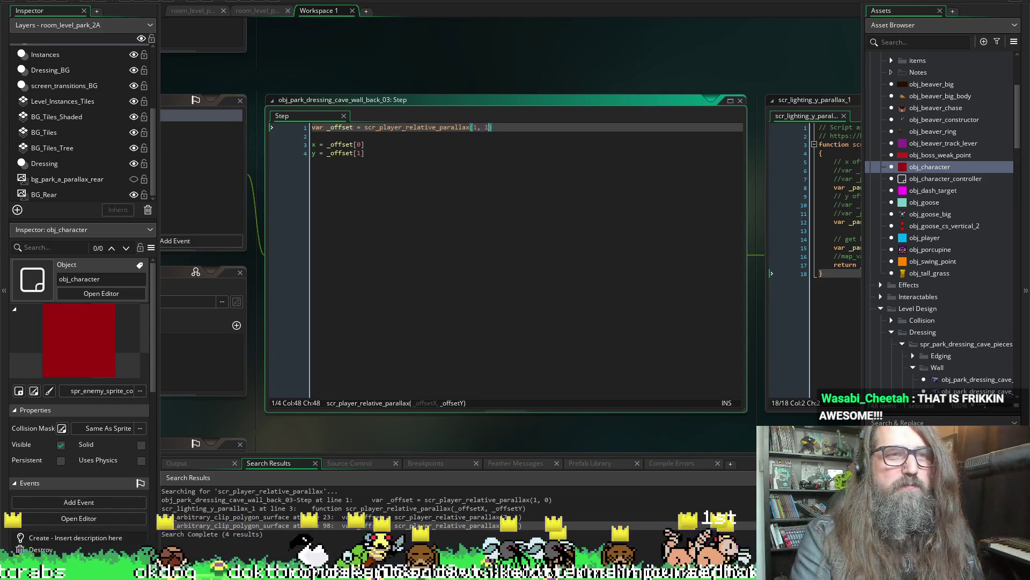
left_click(138, 1)
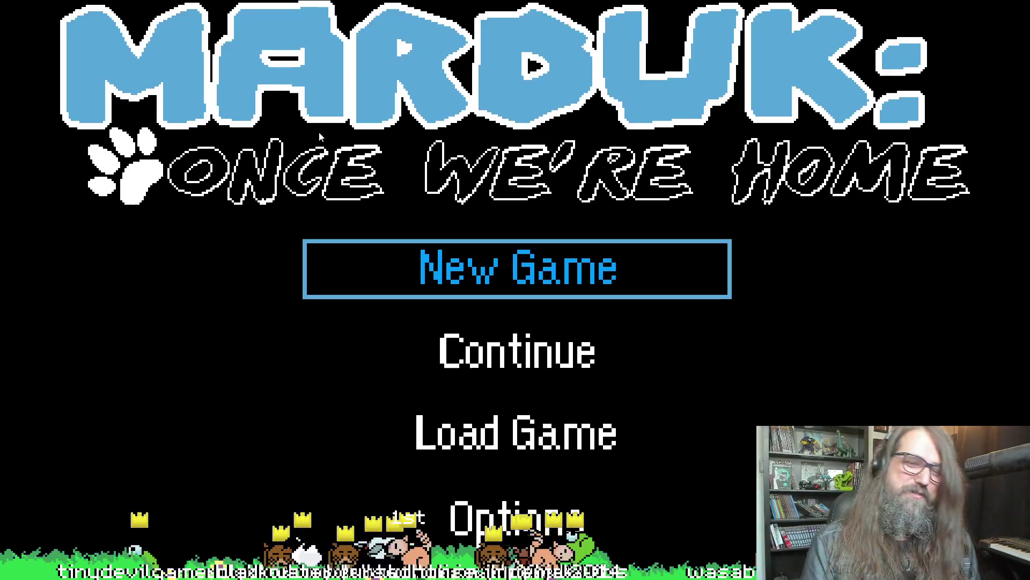
Continue from the title menu into the cave level, then stop the game and return to the code.
key("Down")
key("Return")
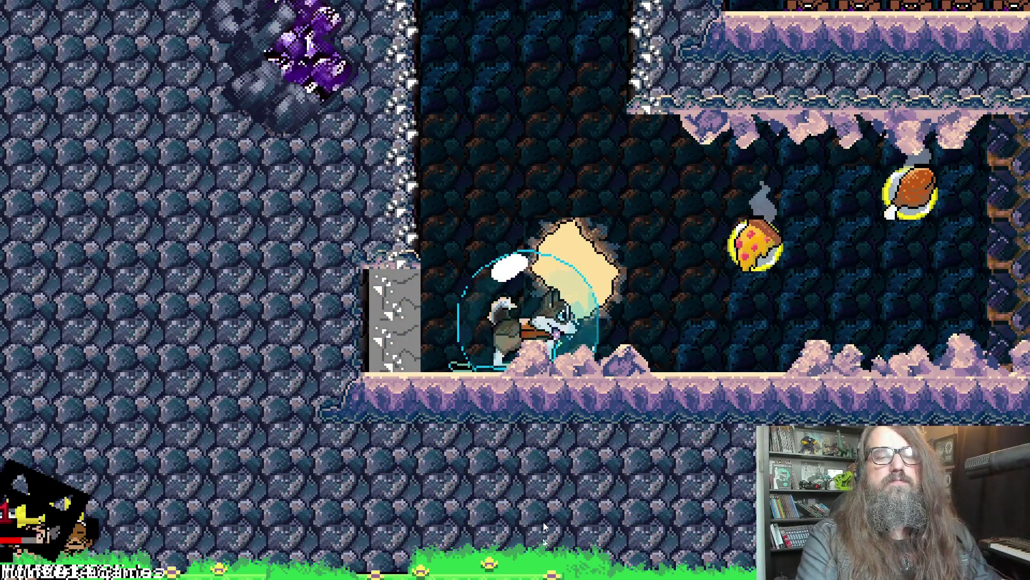
key("alt+Tab")
key("shift+F5")
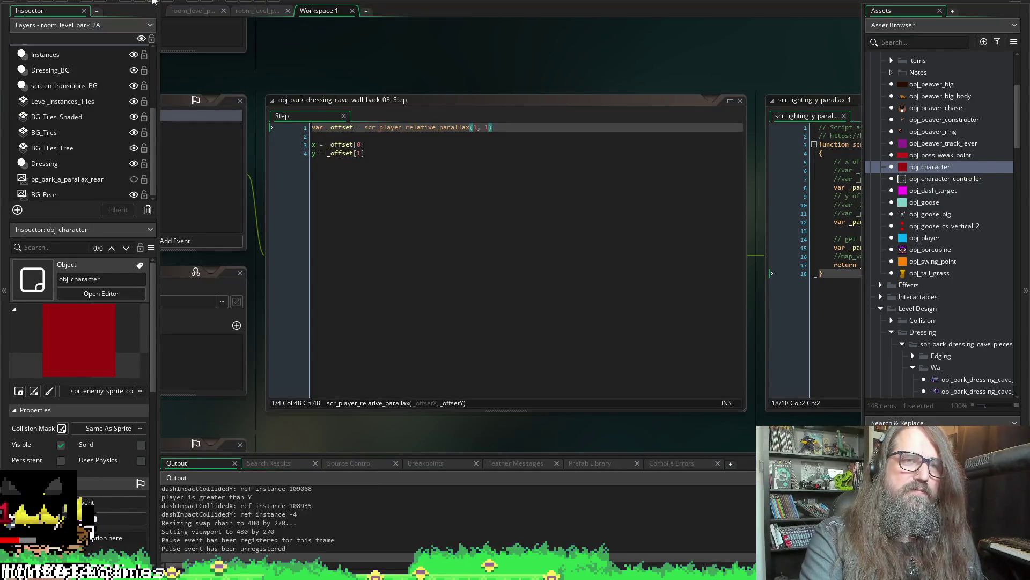
Comment out every line of the wall's Step code with Ctrl+K and run the game again.
mouse_move(329, 72)
left_mouse_down()
mouse_move(499, 108)
mouse_move(539, 132)
mouse_move(575, 88)
left_mouse_up()
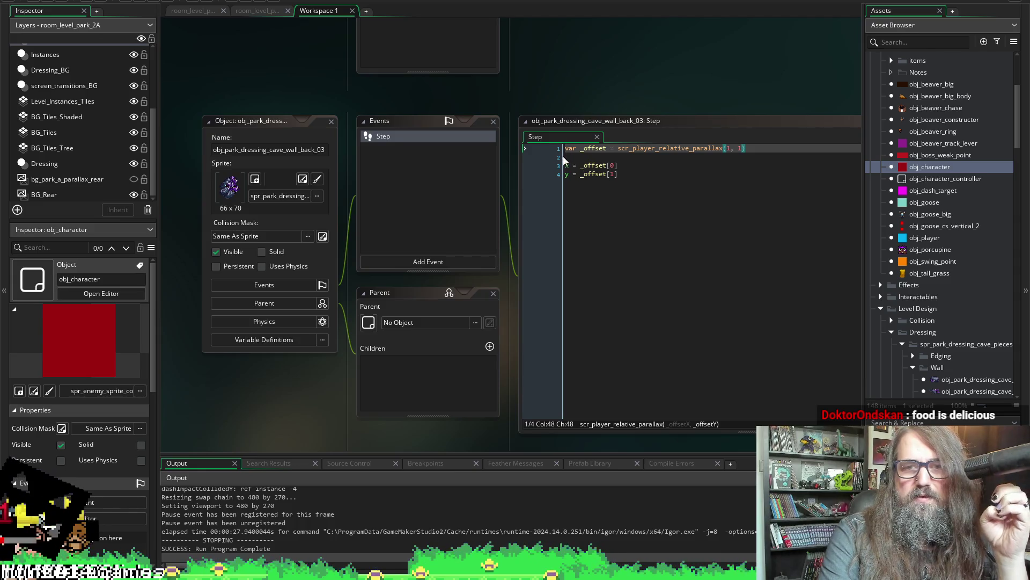
mouse_move(622, 175)
left_mouse_down()
mouse_move(590, 161)
mouse_move(511, 22)
left_mouse_up()
key("ctrl+k")
key("Right")
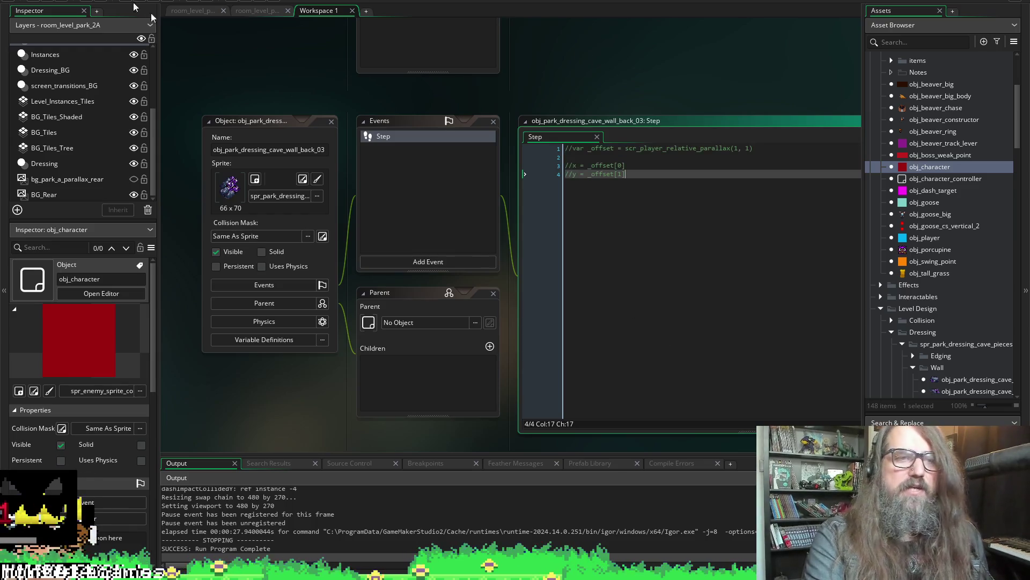
left_click(63, 1)
left_click(144, 2)
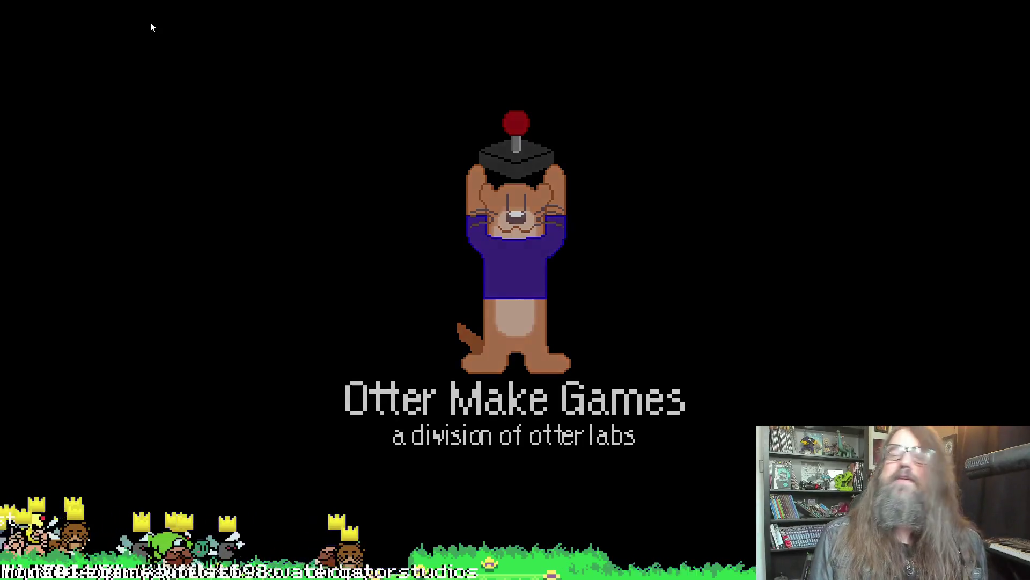
Start gameplay from the splash, run right and drop down the shaft into the tunnel, then switch back to the editor.
key("Return")
key("Right")
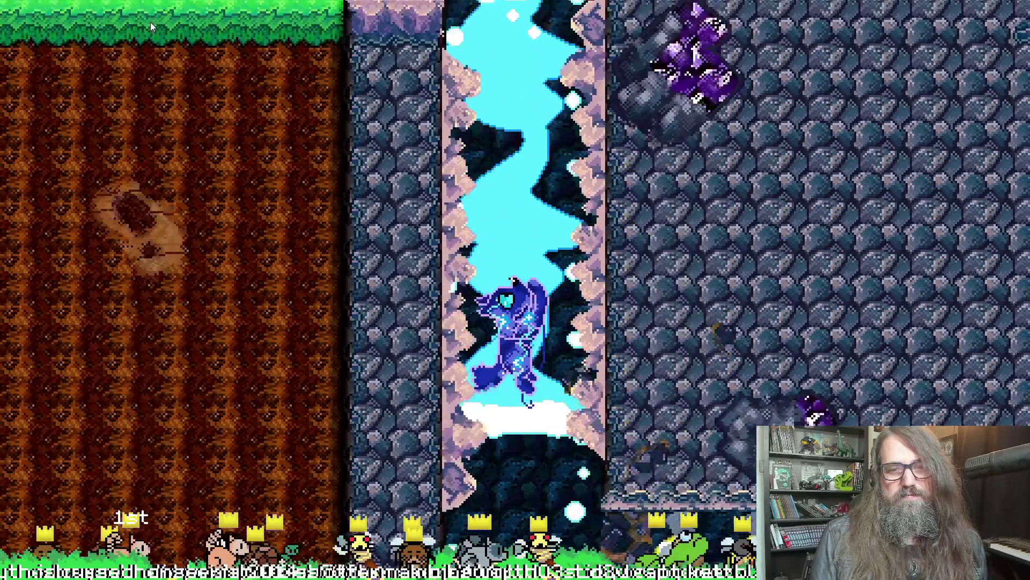
key("Right")
key("Right")
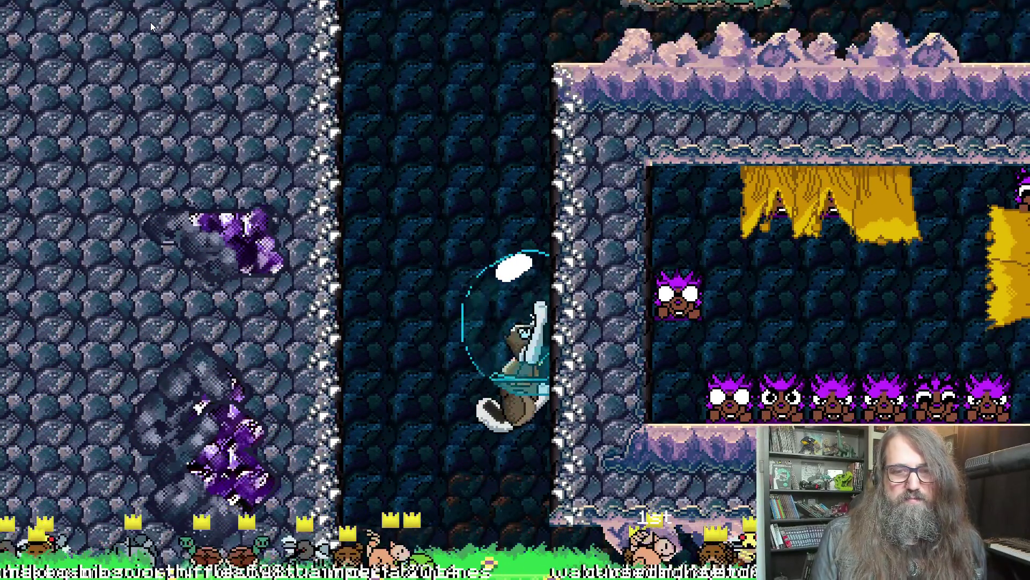
key("alt+Tab")
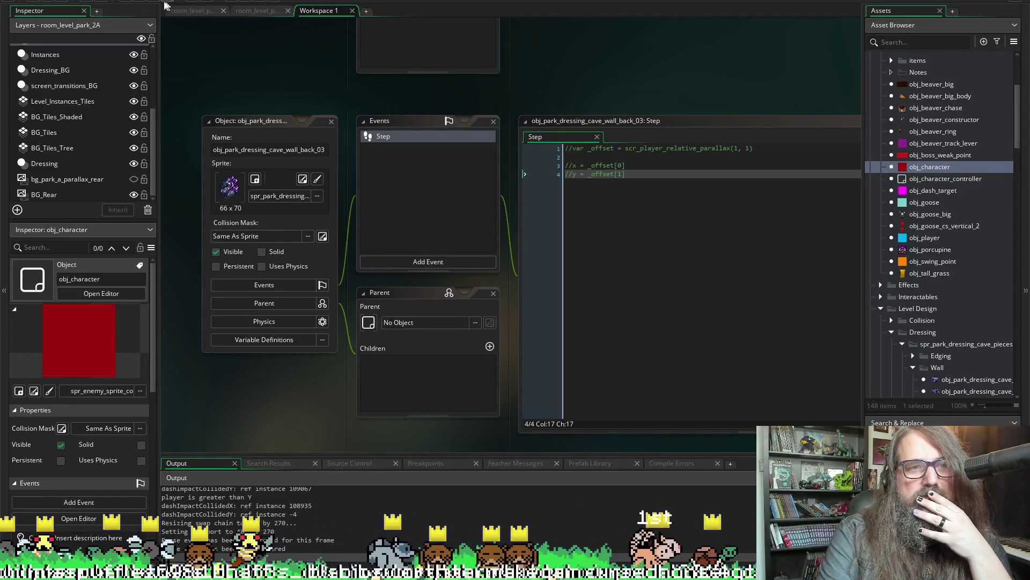
Uncomment all lines of the wall's Step code with Ctrl+Shift+K.
left_click(624, 181)
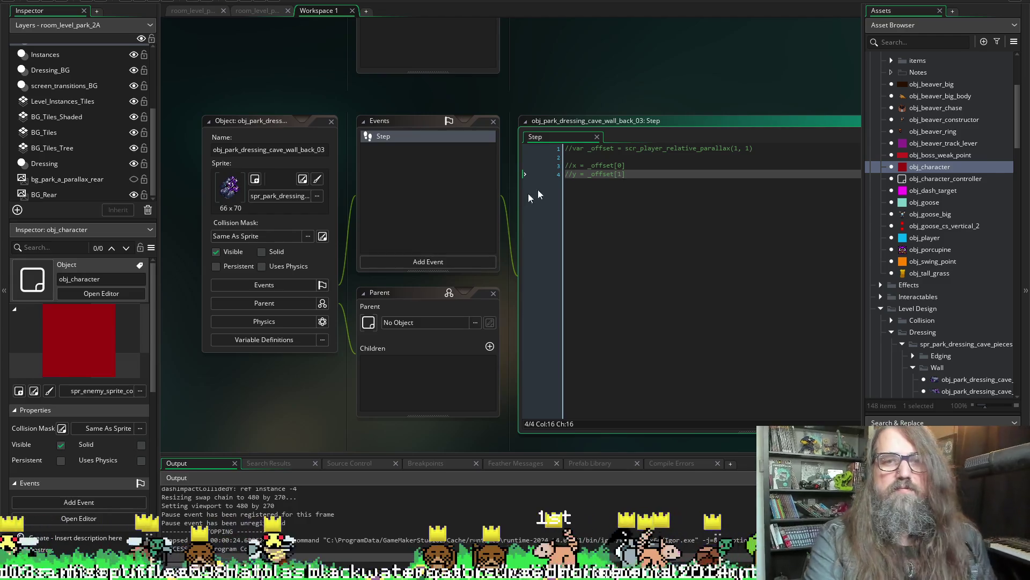
key("ctrl+a")
key("ctrl+shift+k")
left_click(662, 163)
Open the scr_player_relative_parallax script beside the code and insert a blank line above the x assignment.
middle_click(654, 148)
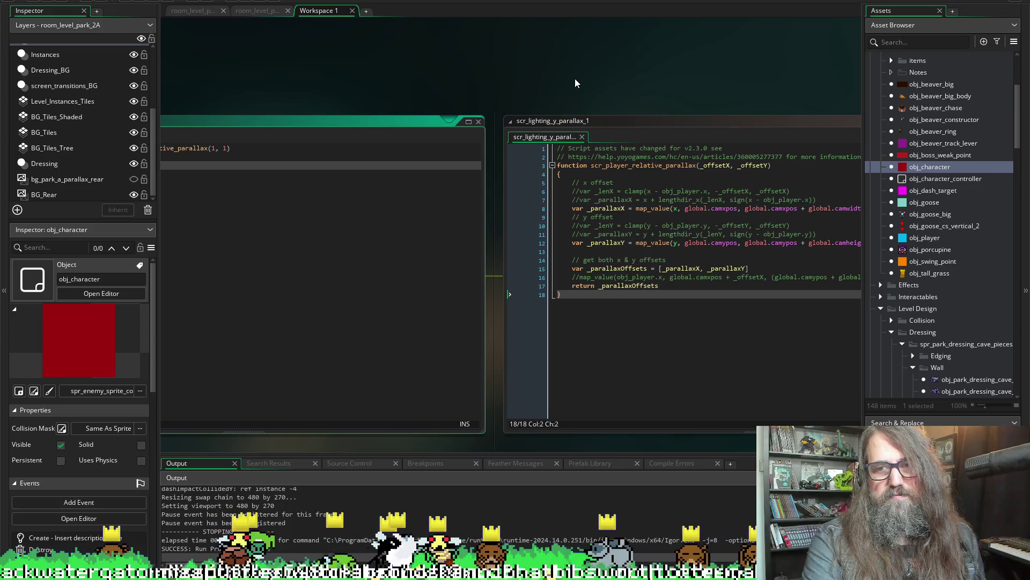
key("ctrl+w")
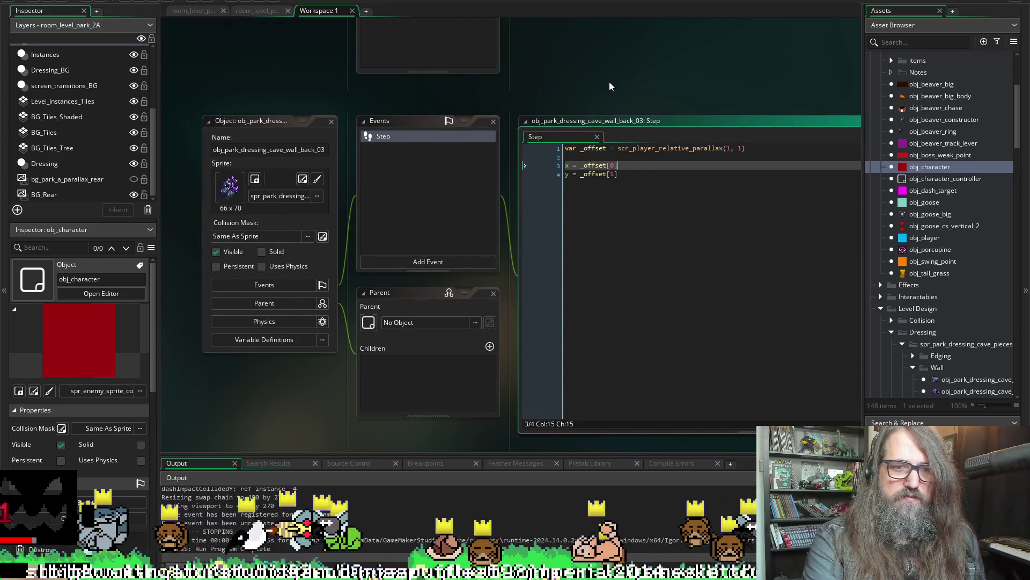
middle_click(655, 149)
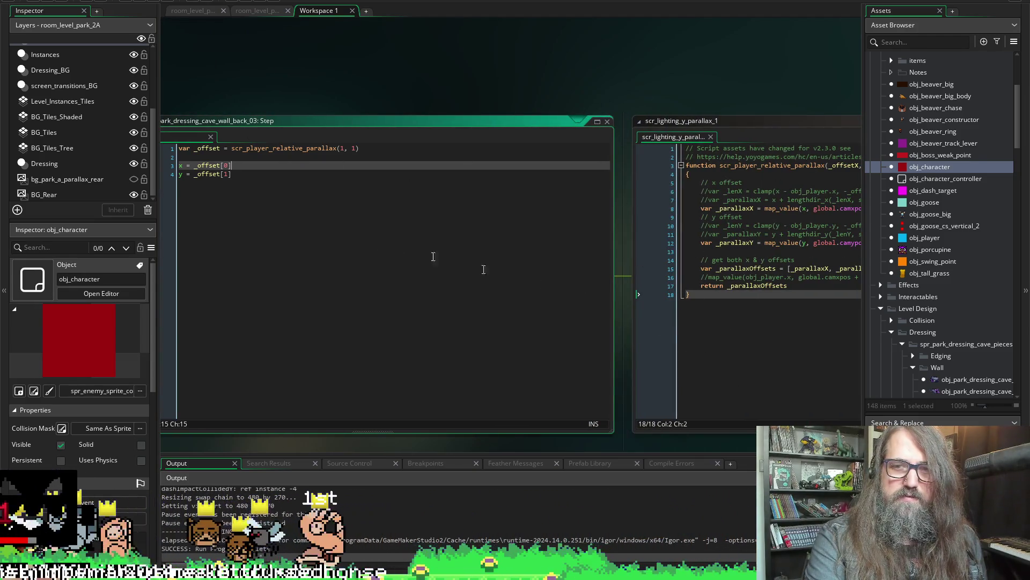
key("Up")
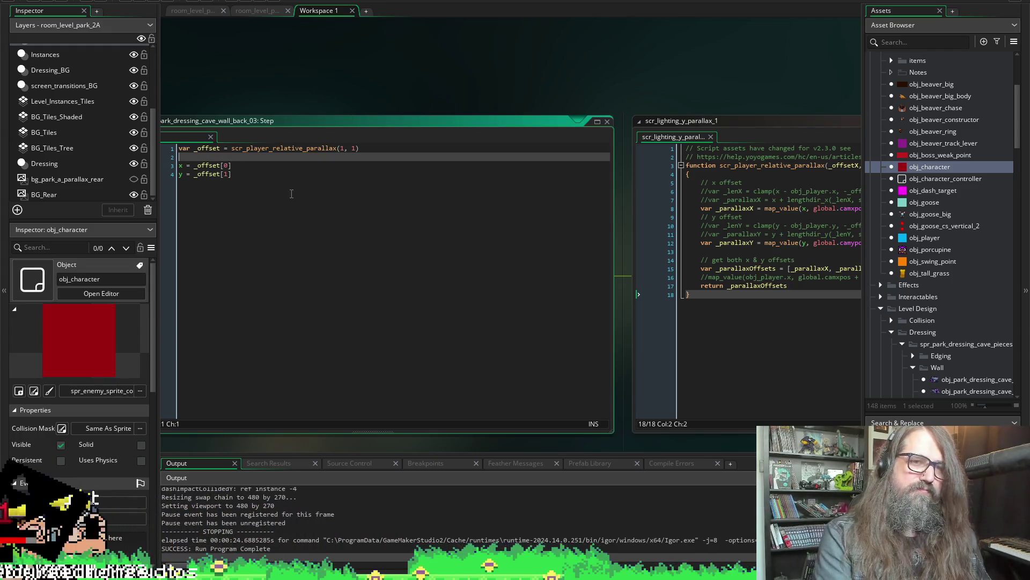
key("Return")
scroll(487, 75, "left", 3)
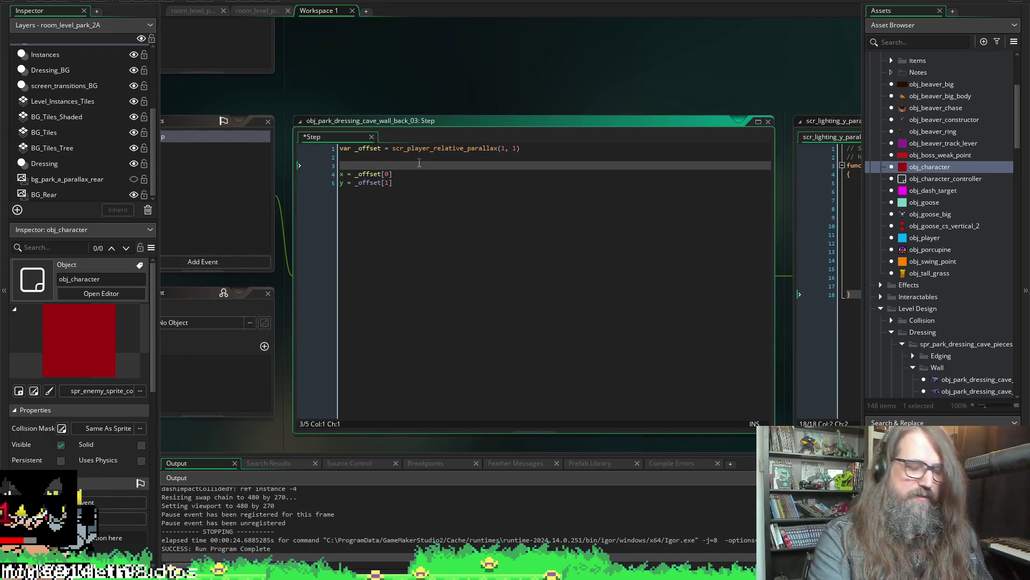
Add a print call labelled "x:" above the x assignment.
type("pi")
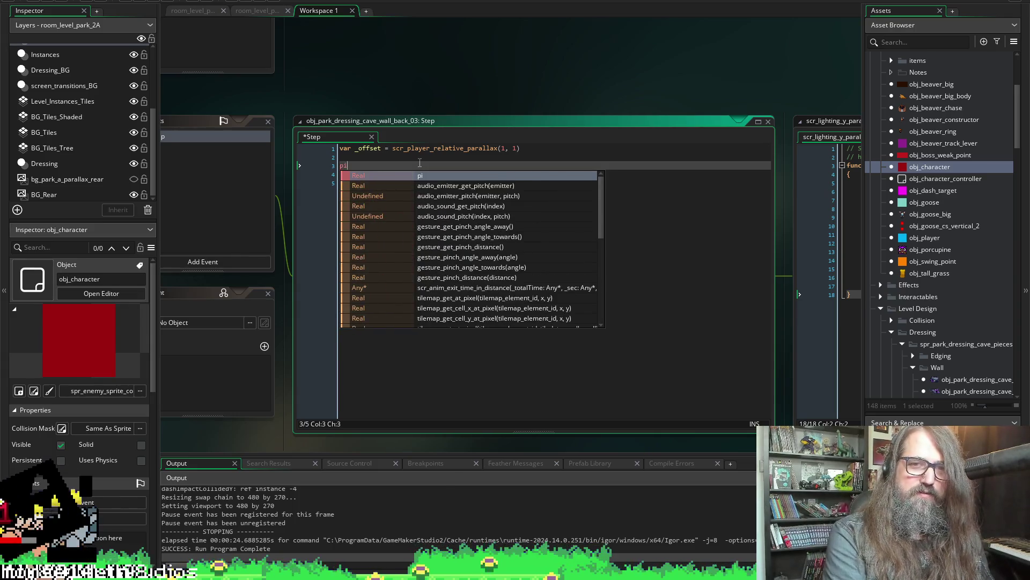
type("r")
key("Return")
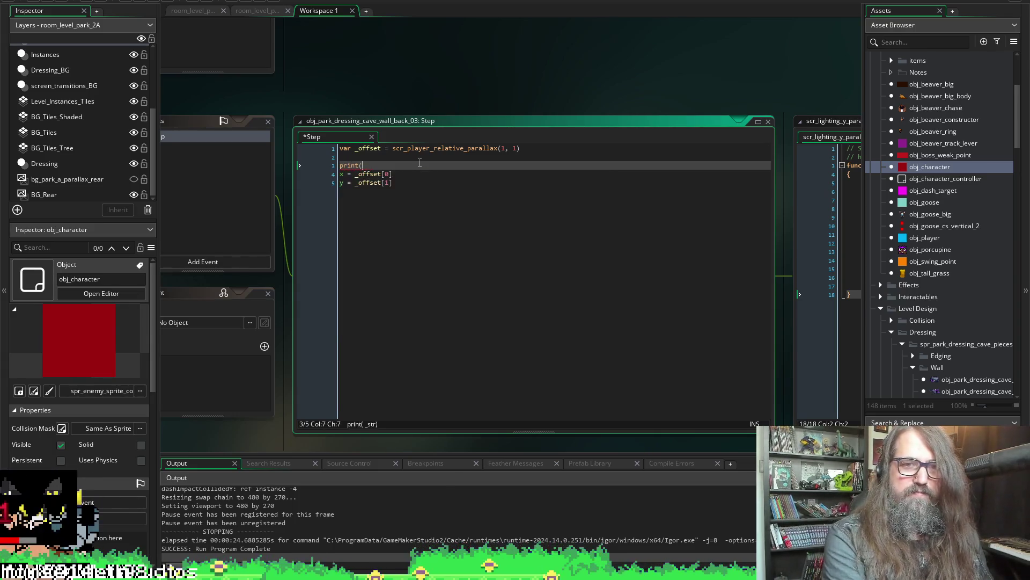
scroll(565, 56, "right", 10)
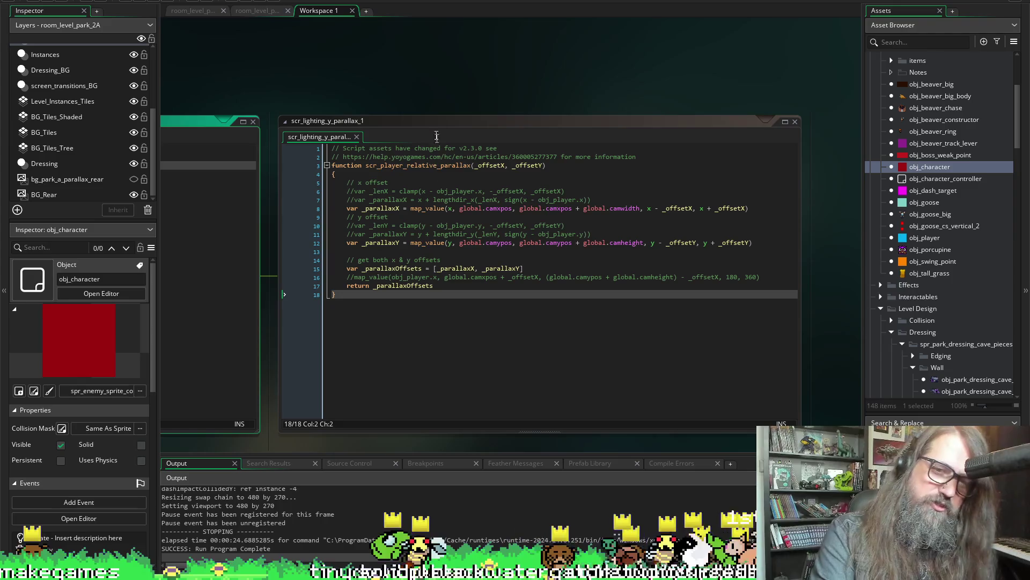
key("ctrl+Tab")
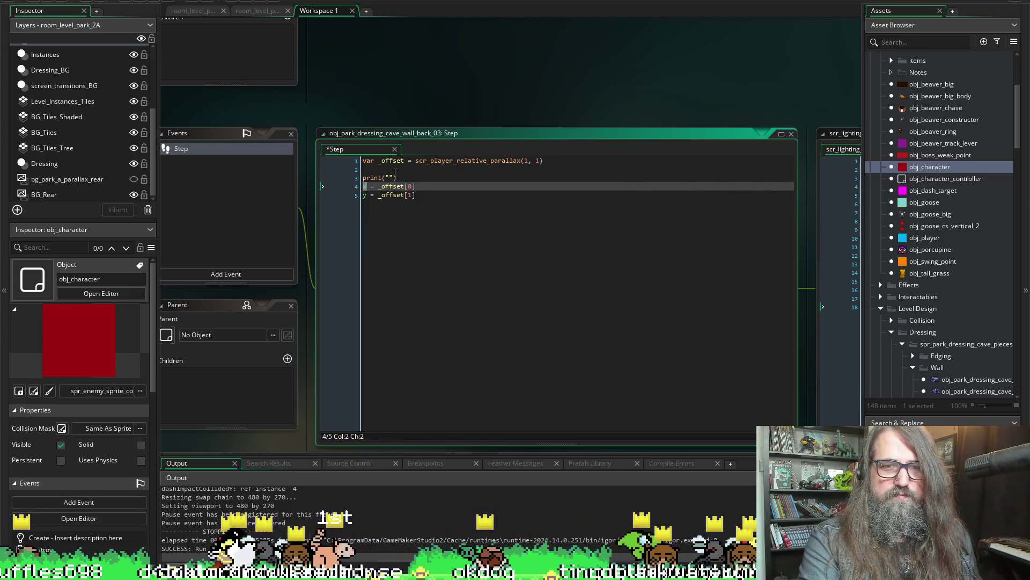
type("x:")
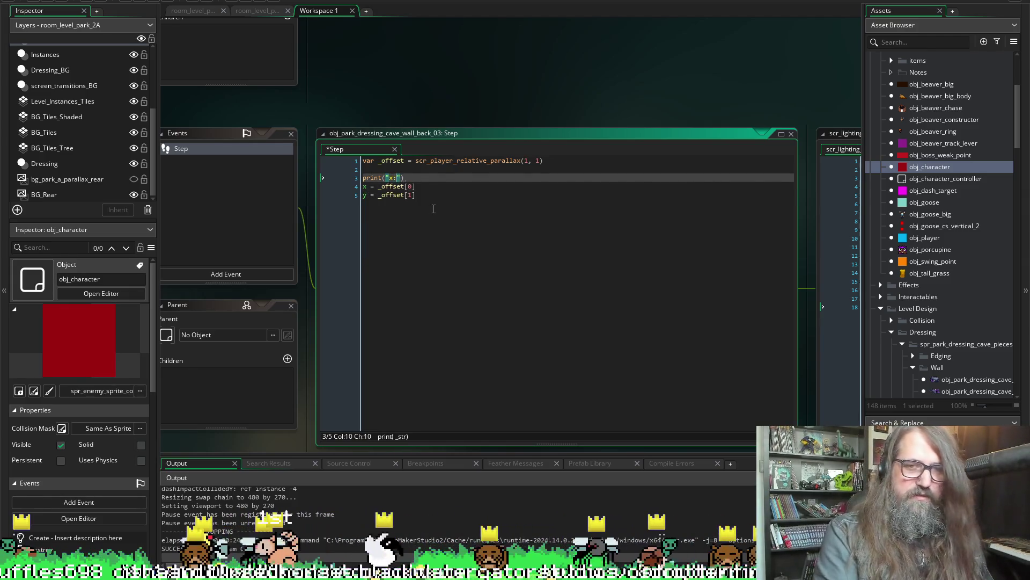
key("End")
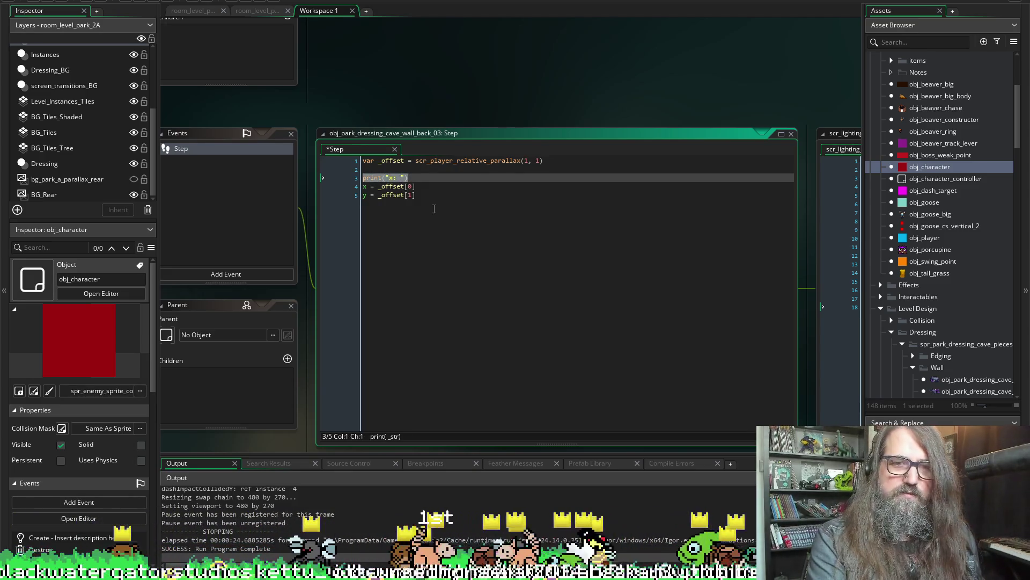
Duplicate the print as a "y:" line and add a string() call to the x print.
key("ctrl+d")
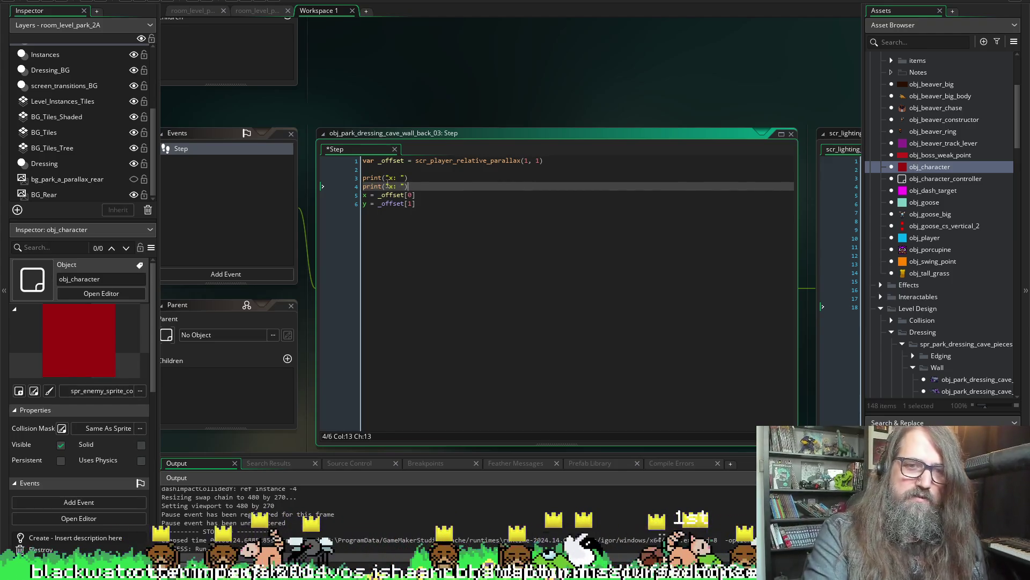
key("Left")
key("Left")
key("Left")
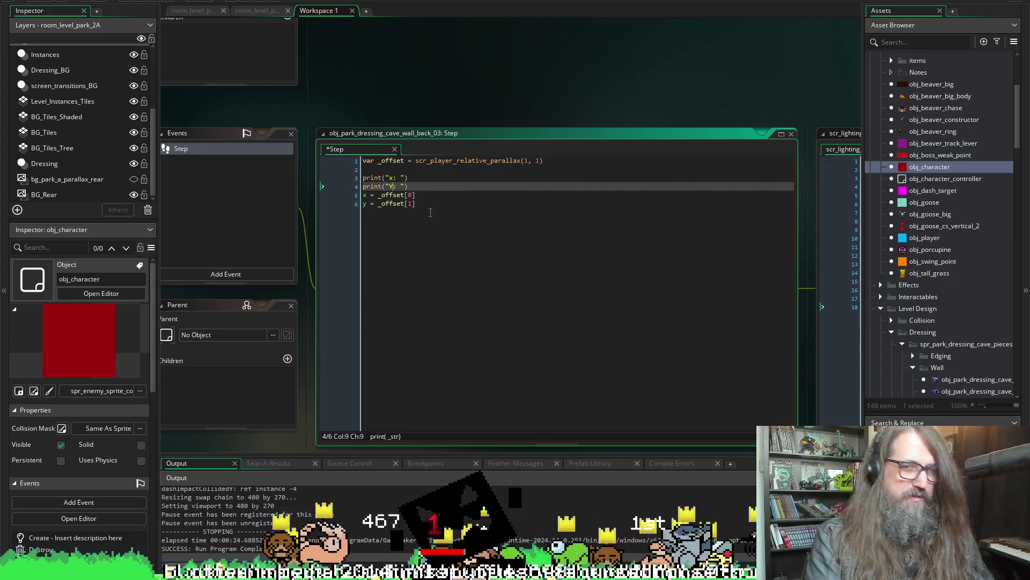
key("Delete")
type("y")
key("Up")
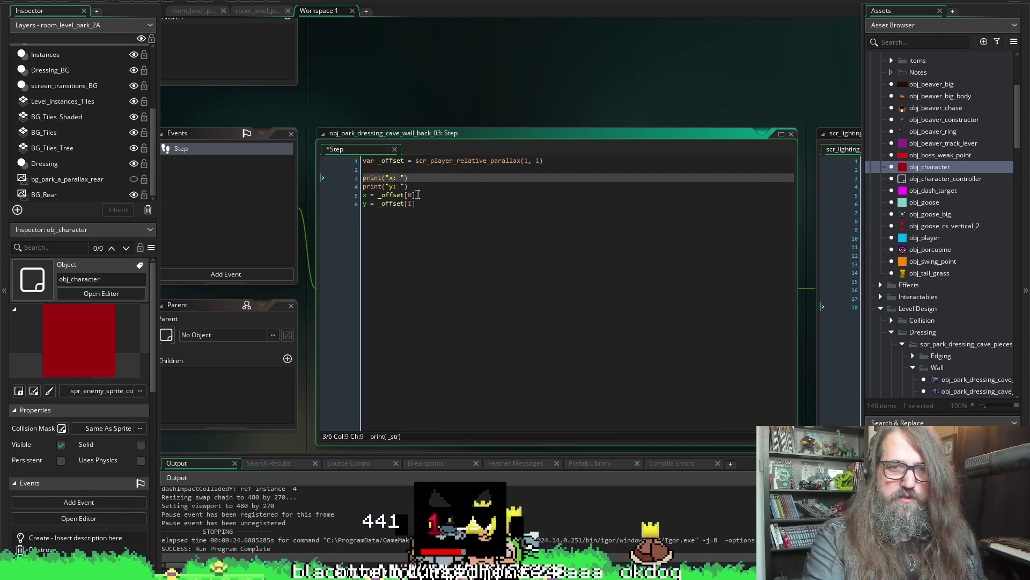
key("Right")
key("Right")
key("Right")
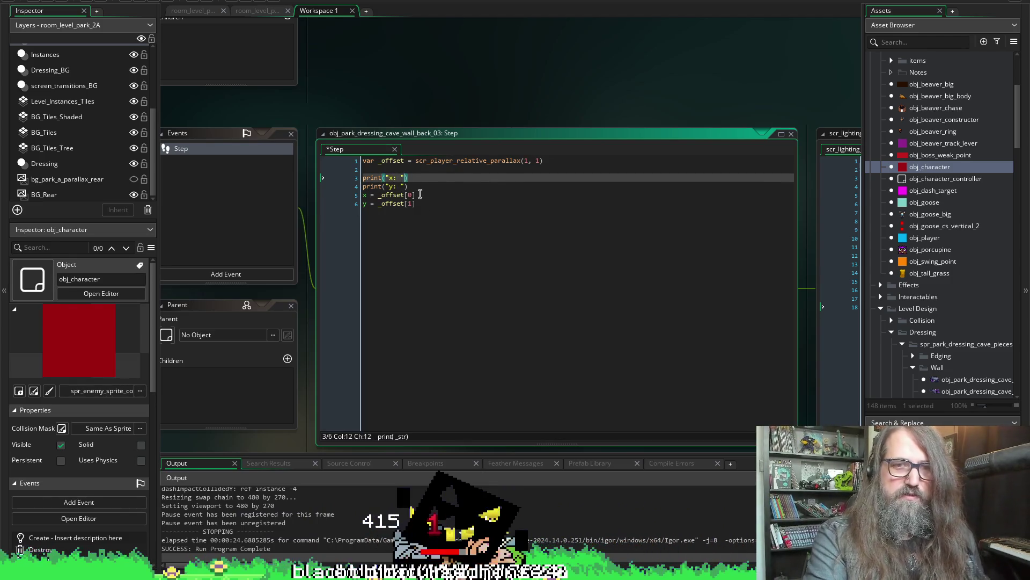
key("BackSpace")
type("string()")
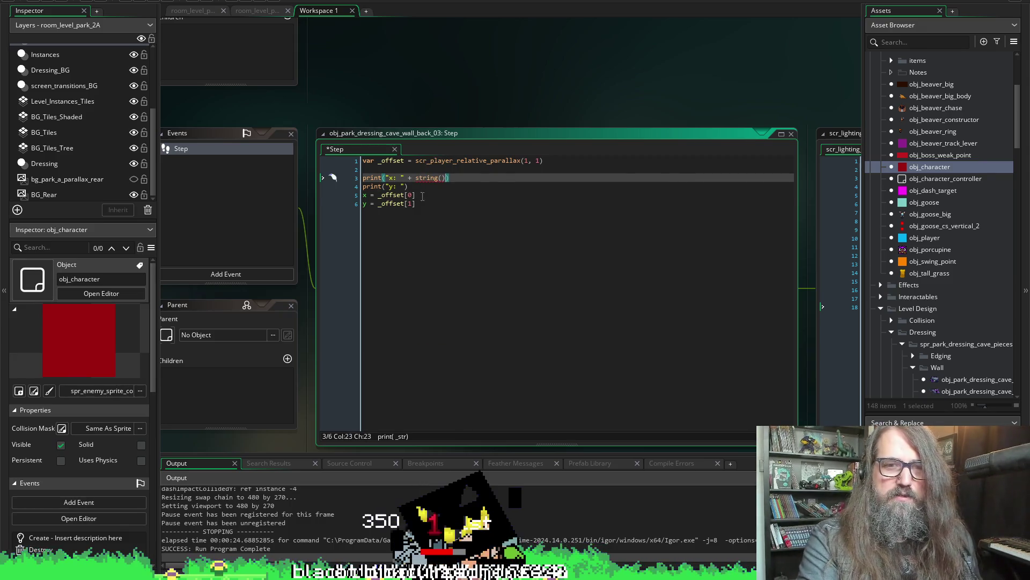
Paste _offset[0] into the x print's string() call.
left_click_drag(421, 194, 362, 198)
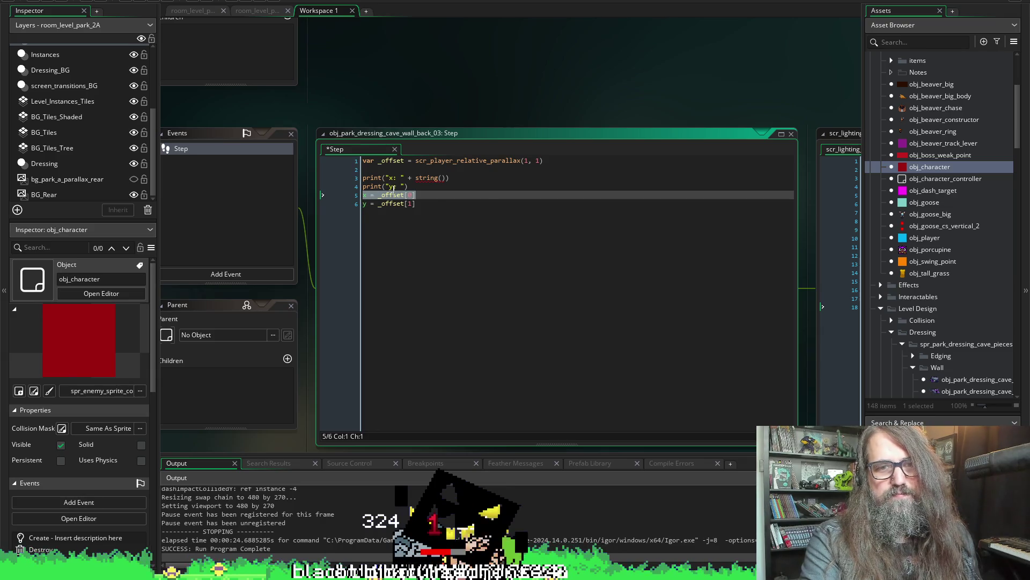
left_click(444, 178)
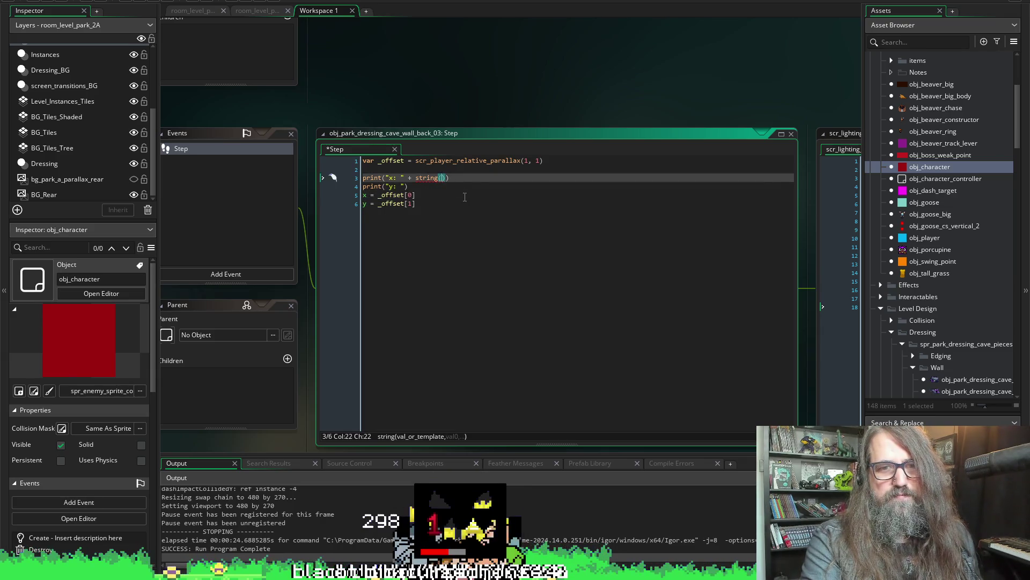
type("_offset[0]")
Make the y print output string(_offset[1]) after its label.
left_click_drag(416, 203, 380, 204)
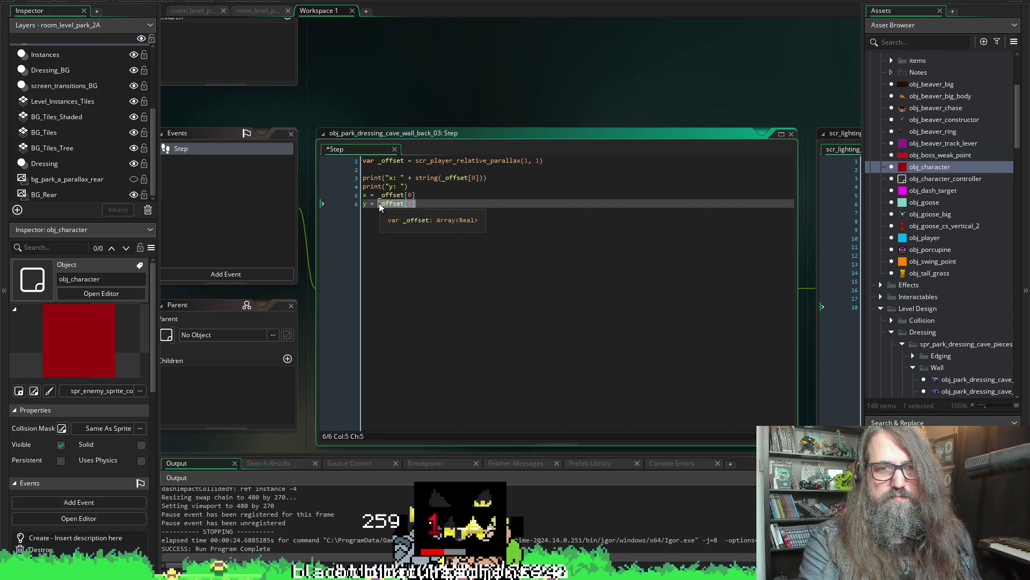
left_click(408, 186)
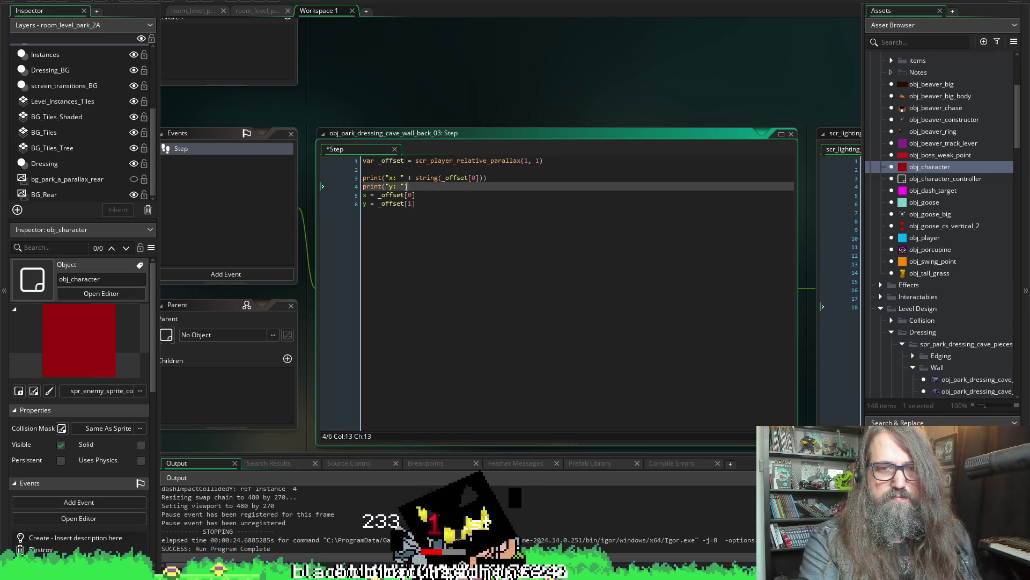
key("Left")
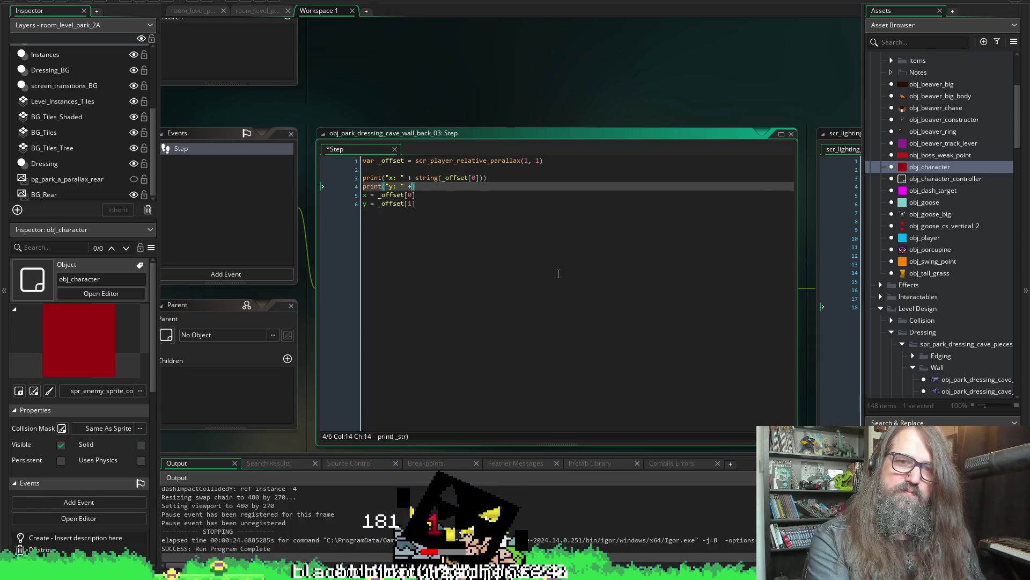
type("st")
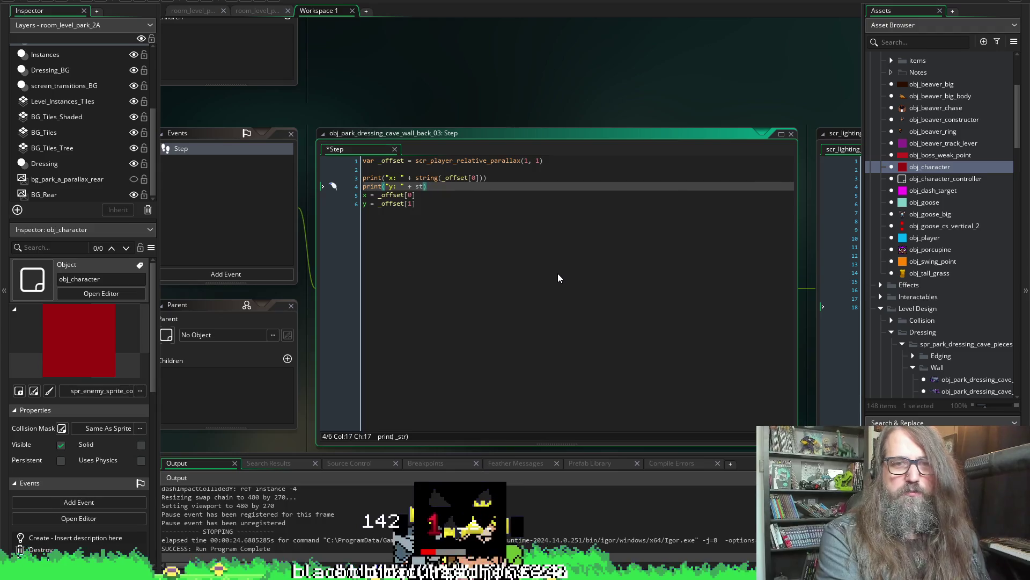
type("ing(")
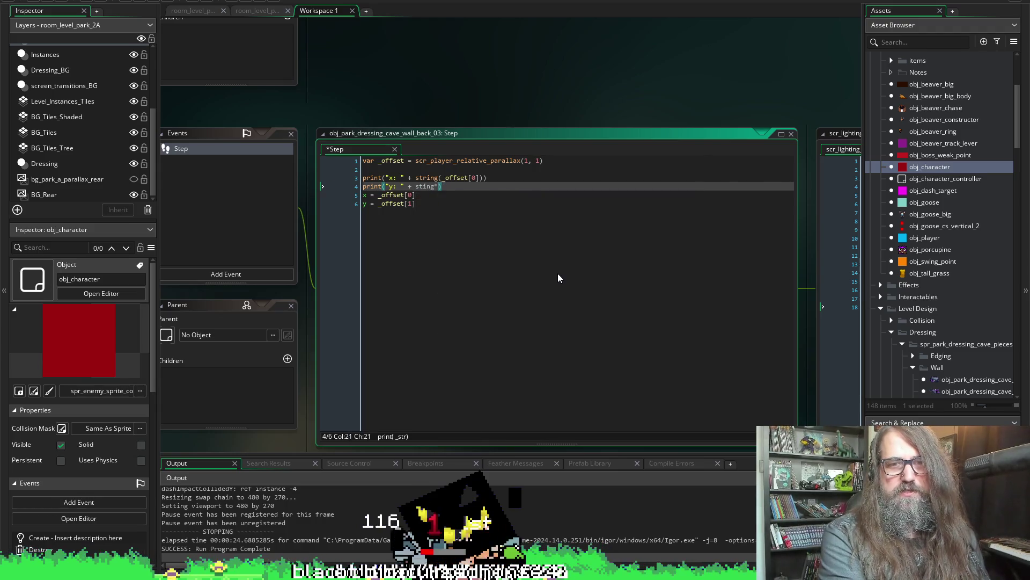
key("BackSpace")
key("BackSpace")
key("BackSpace")
type("ring")
key("Return")
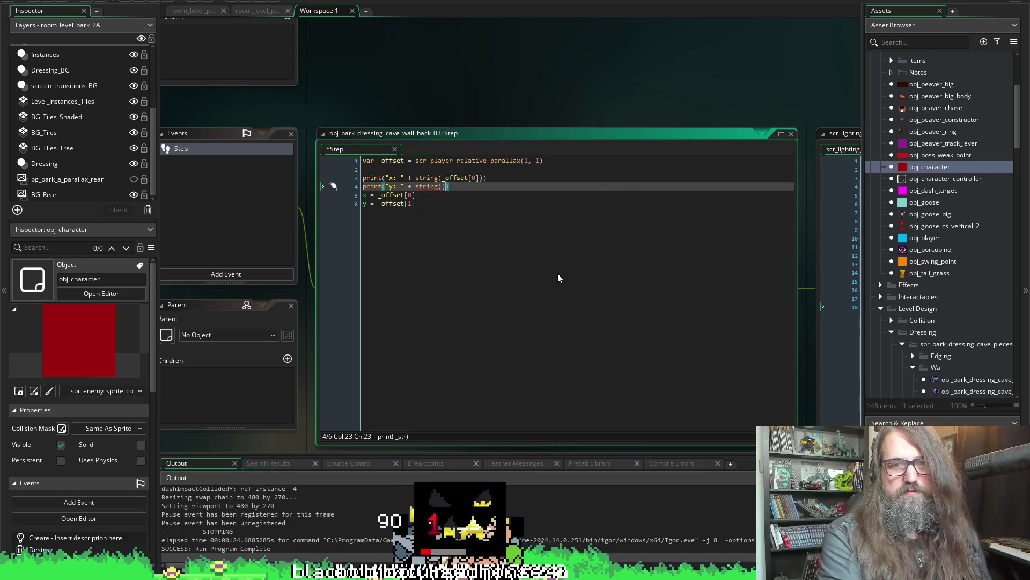
type("_offset[1]")
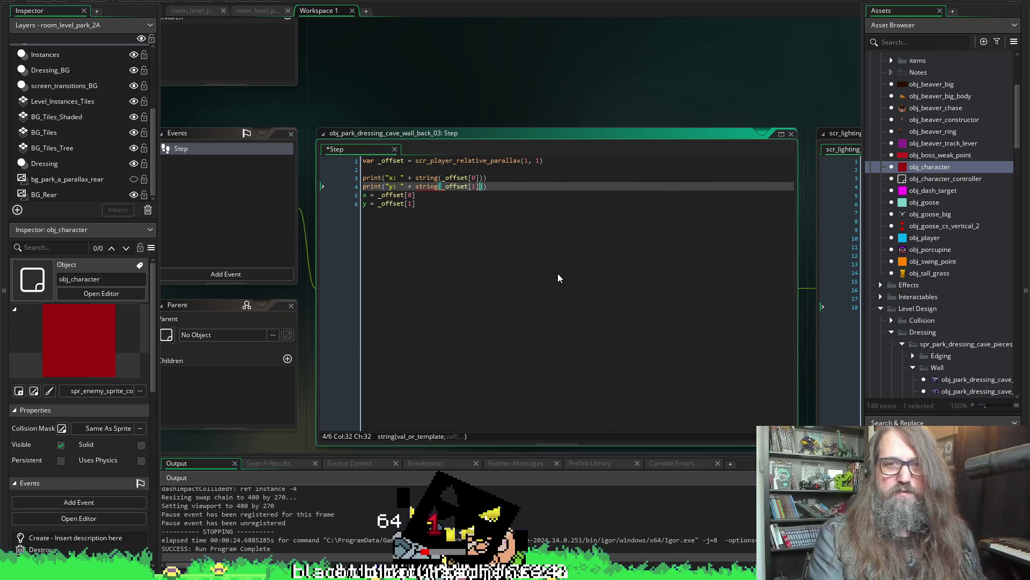
left_click(523, 192)
left_click(523, 190)
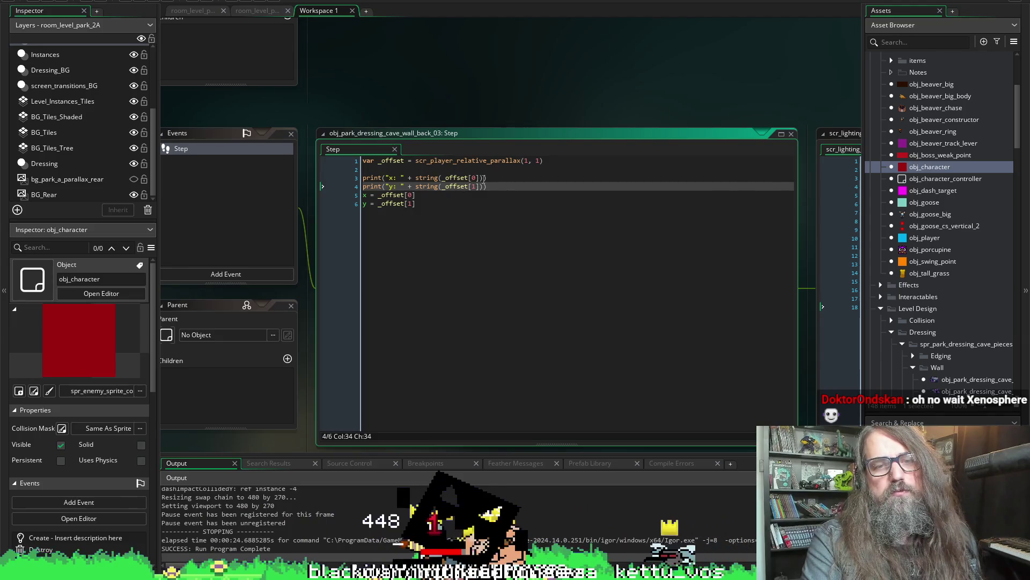
Replace the x label in the first print with "_offset[0]".
left_click_drag(479, 177, 441, 178)
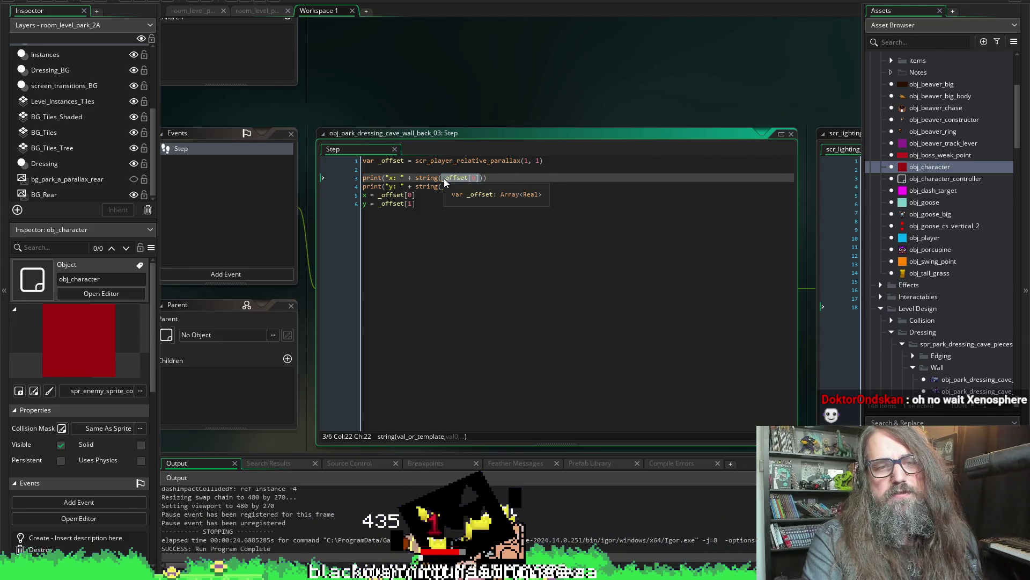
key("ctrl+c")
double_click(392, 177)
key("ctrl+v")
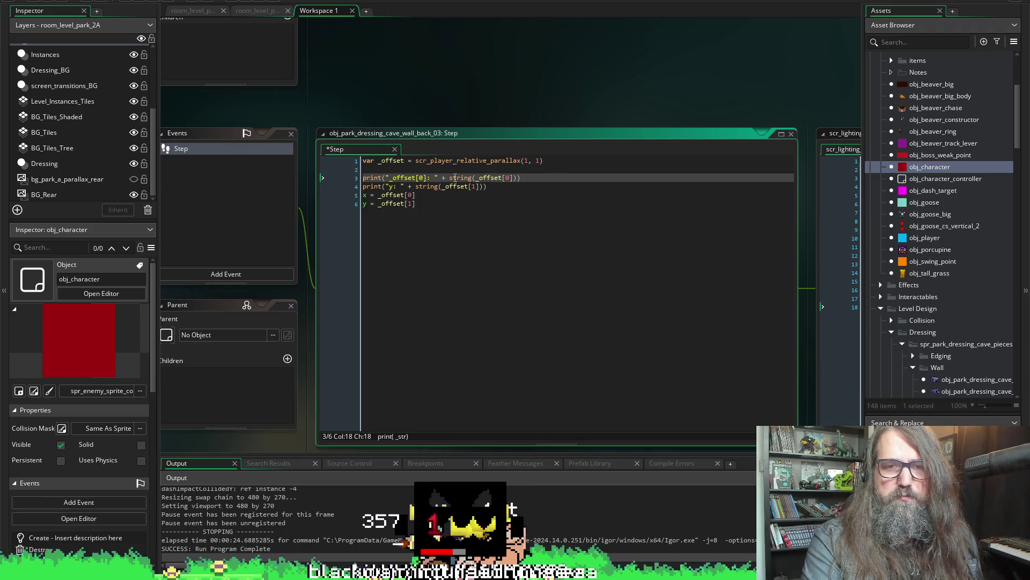
Replace the y label with "_offset[1]", save, and select both print lines.
left_click_drag(479, 186, 441, 186)
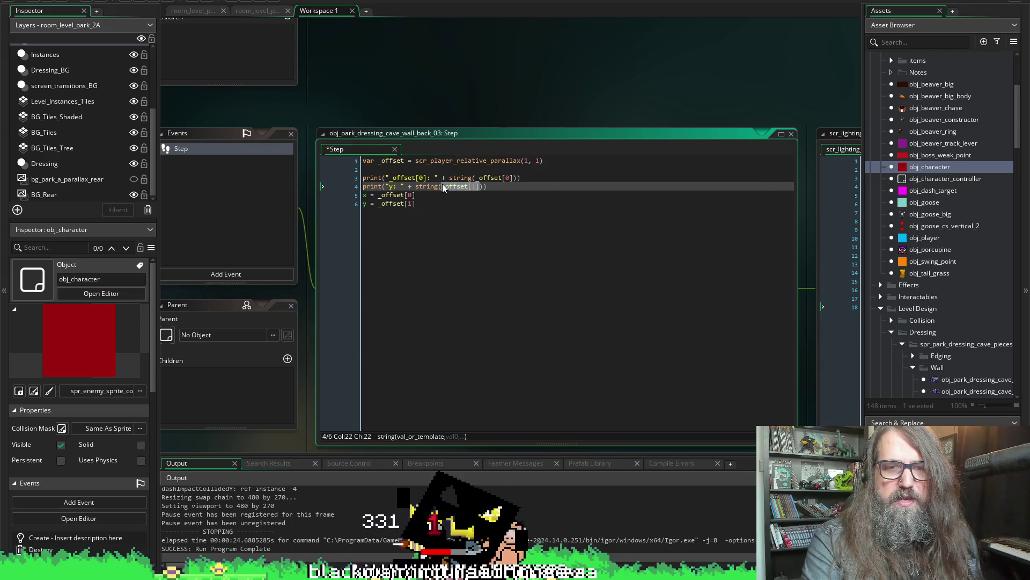
left_click(391, 187)
key("ctrl+v")
key("ctrl+s")
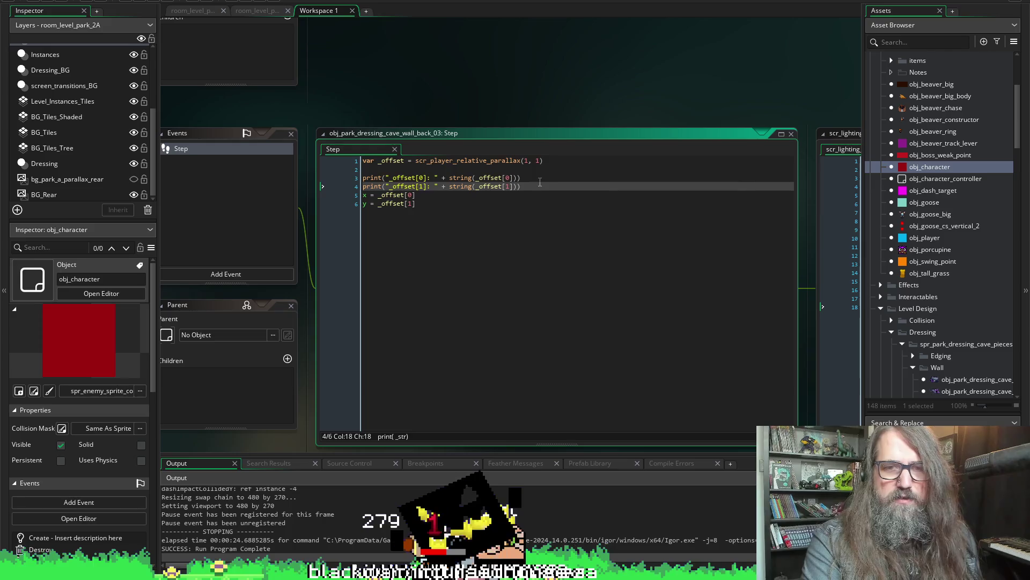
left_click_drag(537, 186, 365, 174)
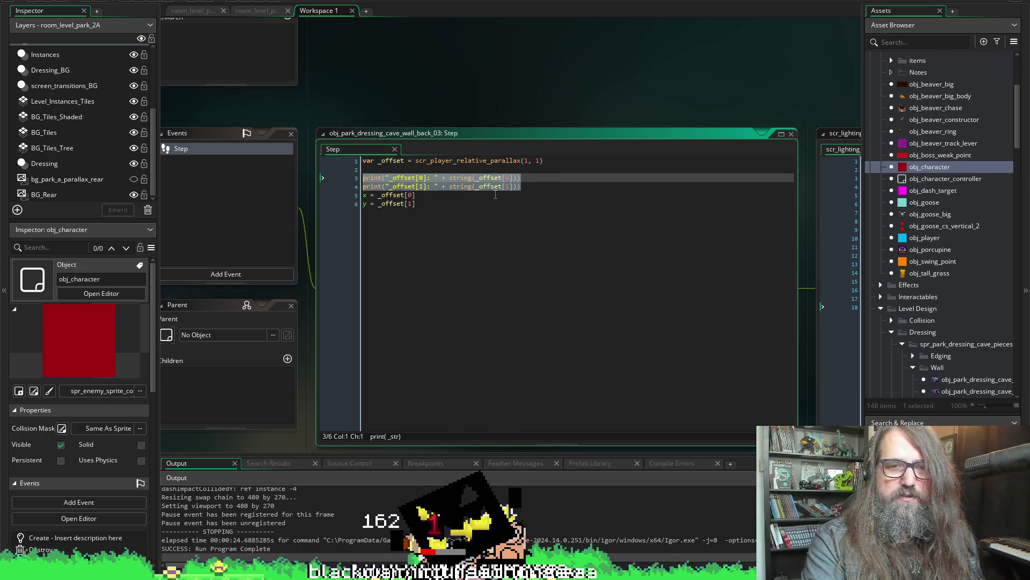
scroll(483, 120, "up", 3)
Add a Create event to the wall object and paste the two print lines into it.
key("ctrl+End")
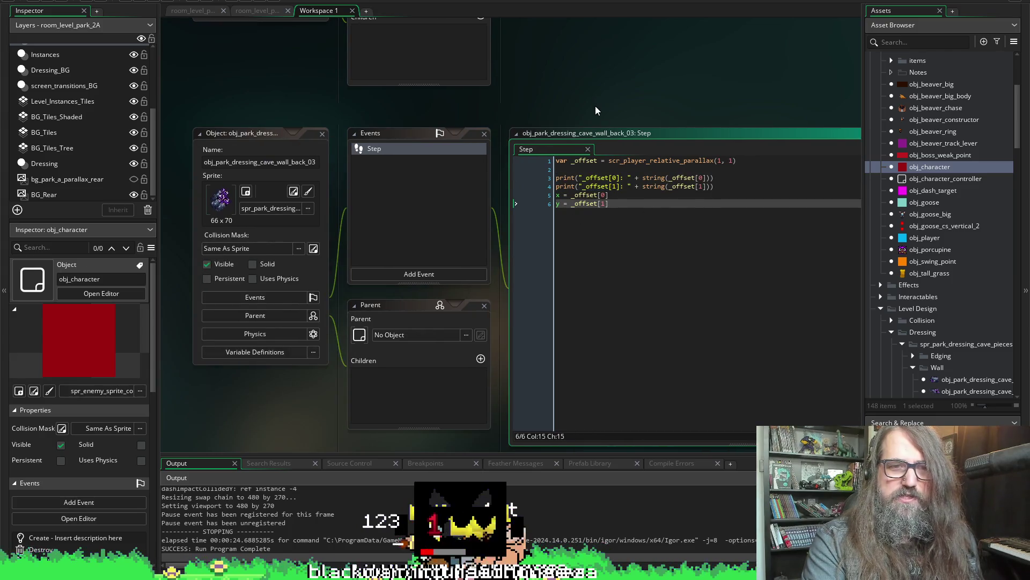
left_click_drag(595, 111, 526, 81)
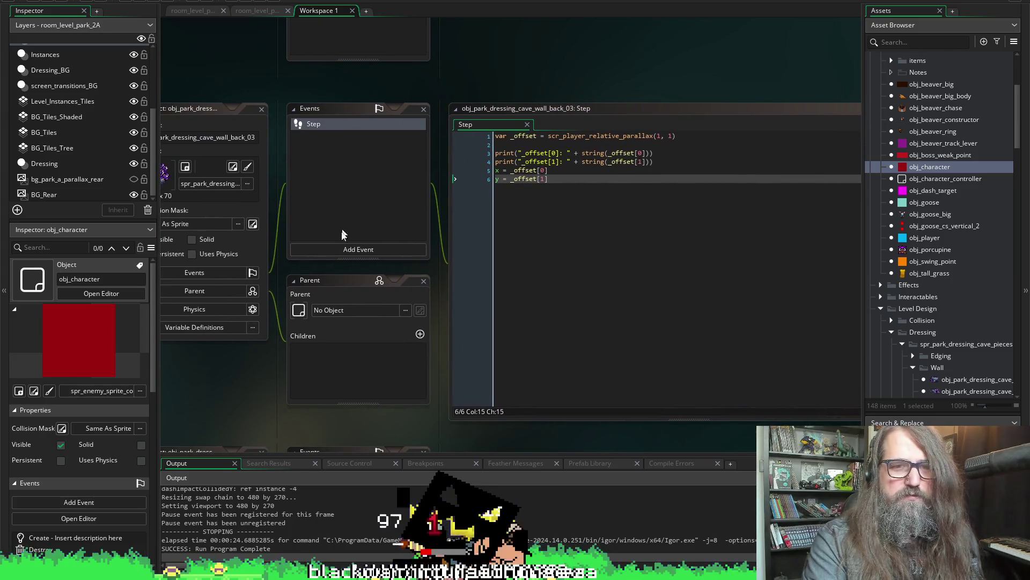
left_click(342, 247)
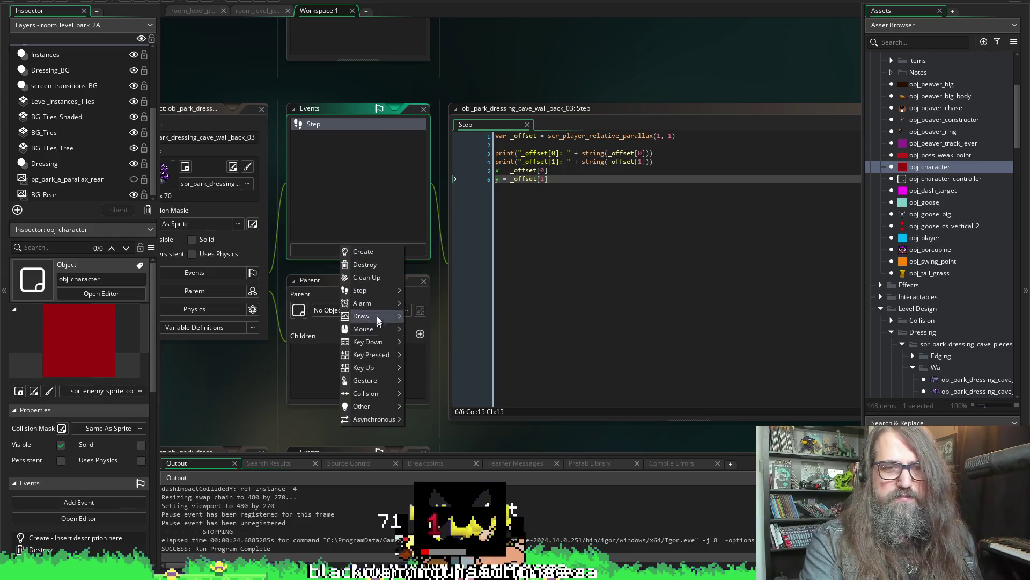
left_click(363, 252)
key("ctrl+v")
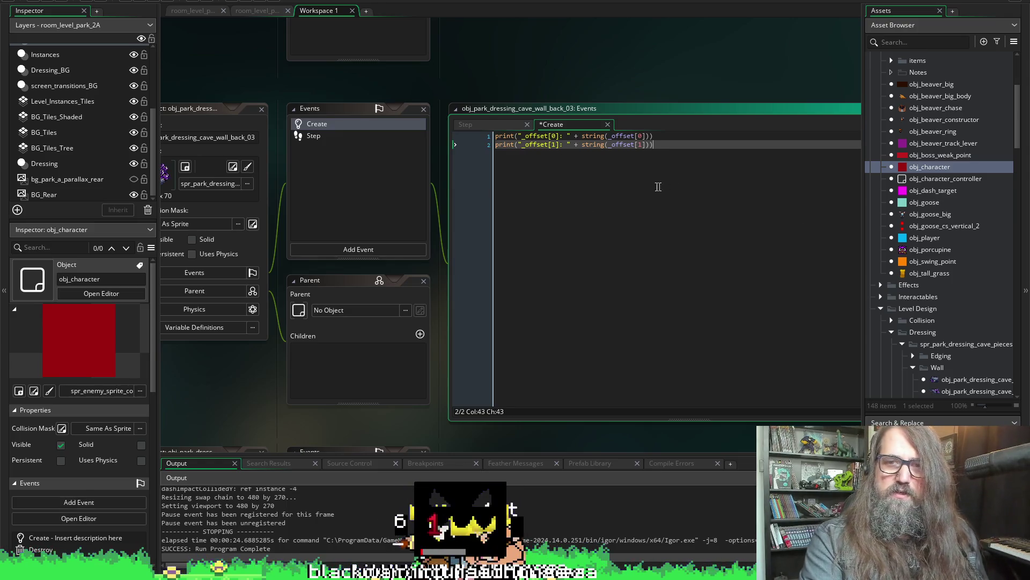
Change the Create event print labels to "x: " and "y: ".
mouse_move(558, 136)
left_mouse_down()
mouse_move(519, 136)
mouse_move(542, 144)
mouse_move(519, 144)
left_mouse_up()
type("x")
type("x")
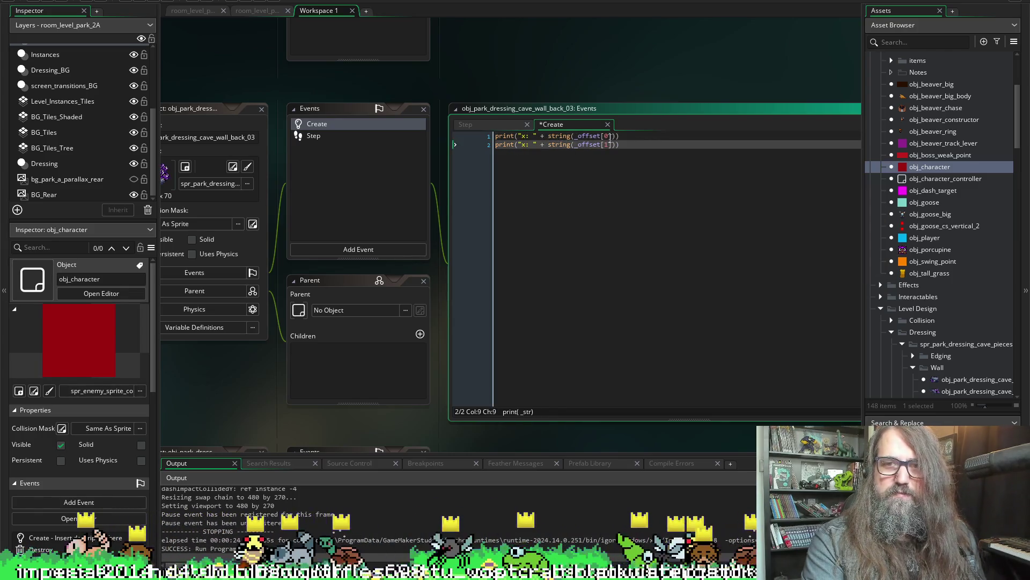
left_click(613, 135)
left_click(525, 144)
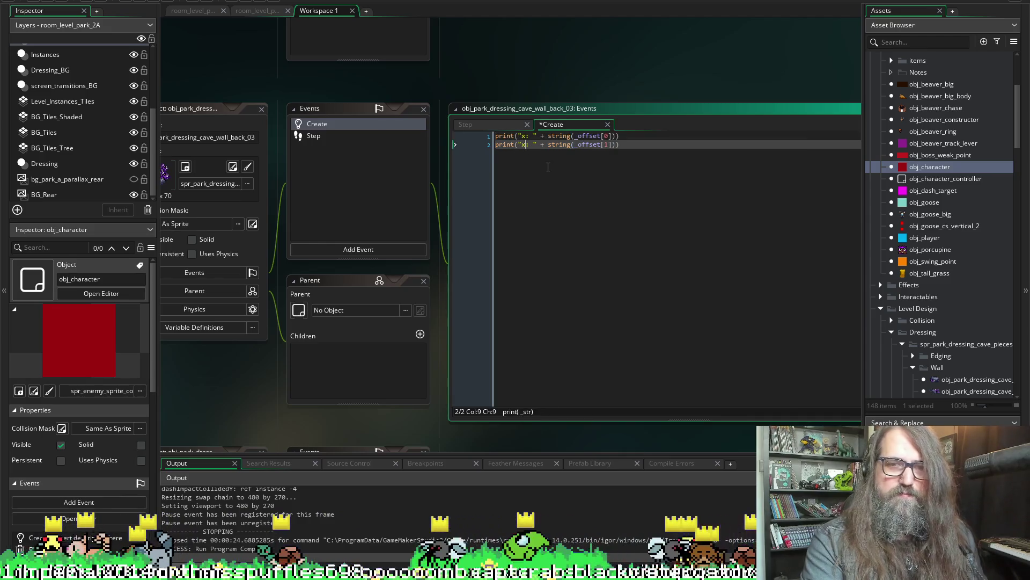
key("BackSpace")
type("y")
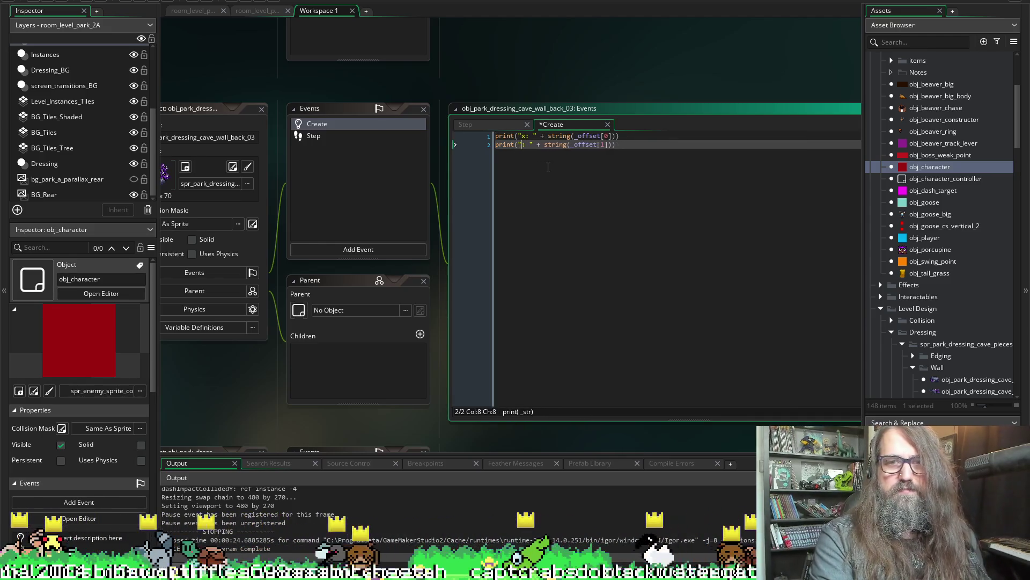
Print string(x) and string(y) as the values instead of the offsets, and save.
left_click_drag(613, 136, 574, 136)
type("x")
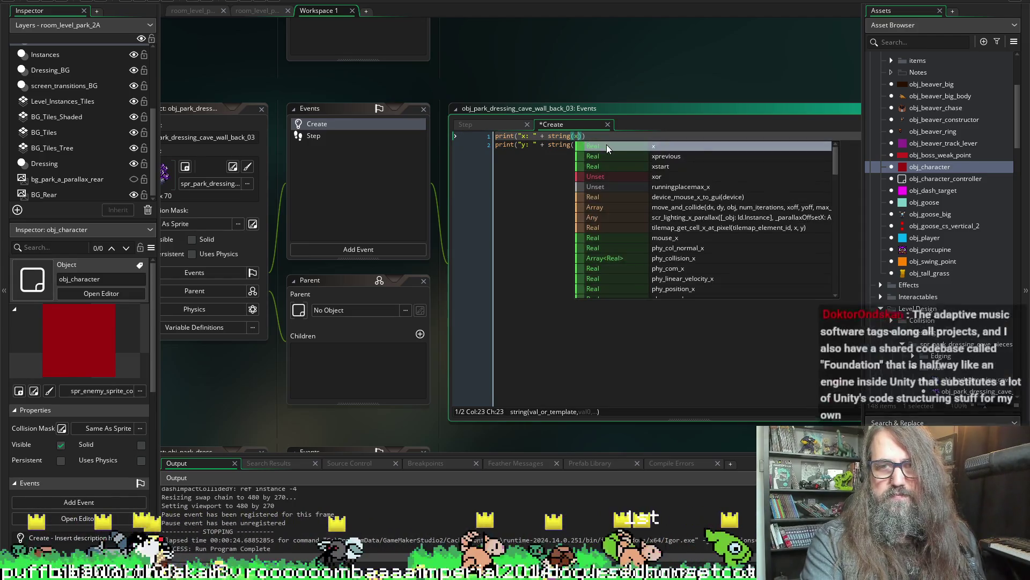
key("Escape")
left_click(613, 144)
key("ctrl+shift+Left")
key("ctrl+shift+Left")
key("ctrl+shift+Left")
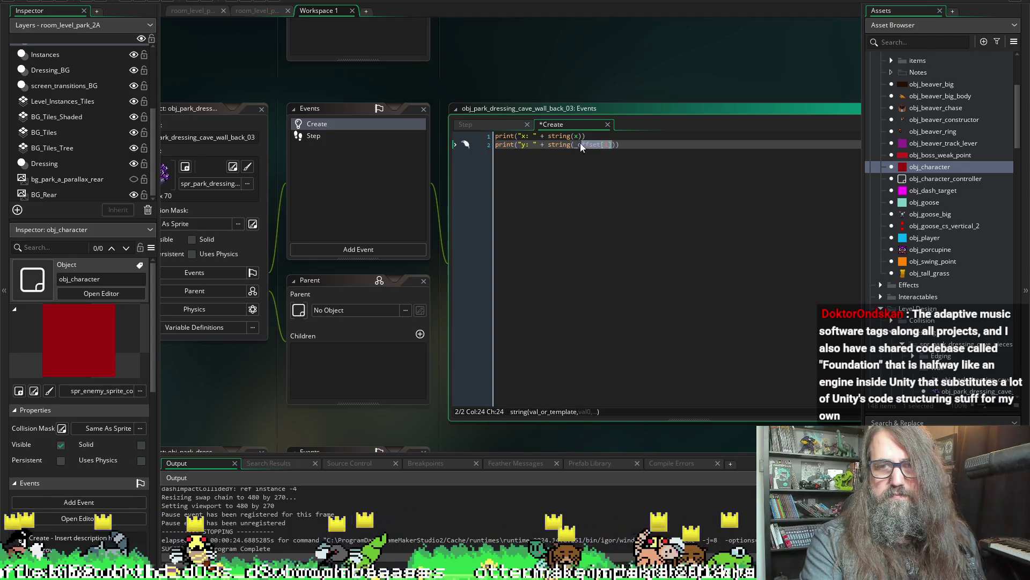
type("y")
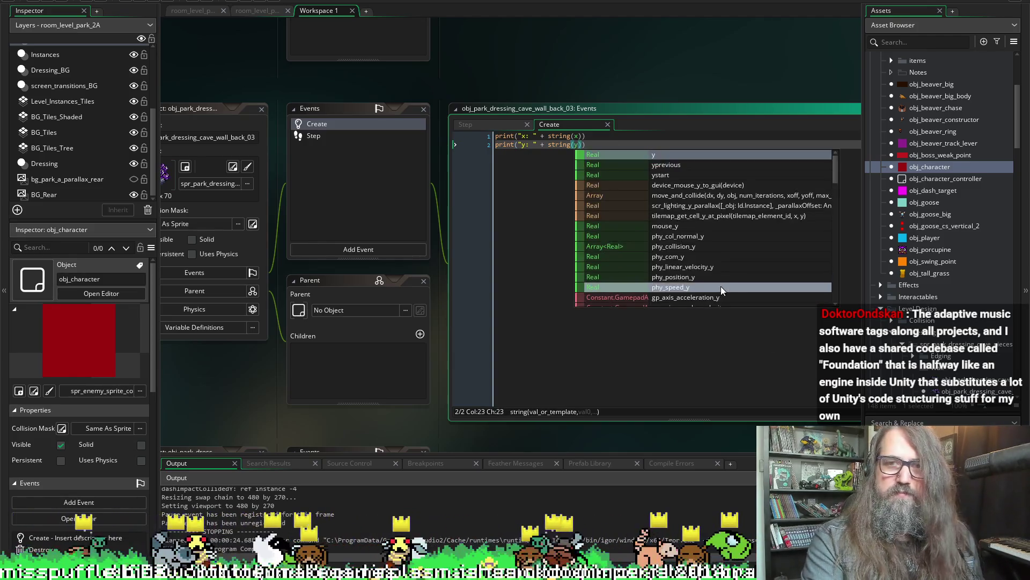
key("ctrl+s")
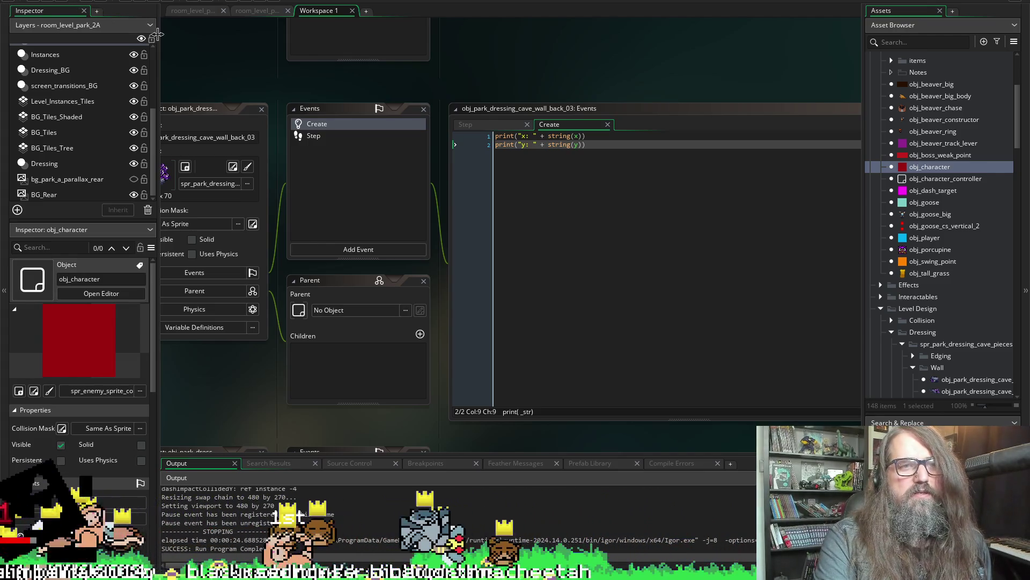
mouse_move(232, 92)
left_mouse_down()
mouse_move(255, 76)
mouse_move(243, 85)
mouse_move(235, 44)
mouse_move(197, 46)
left_mouse_up()
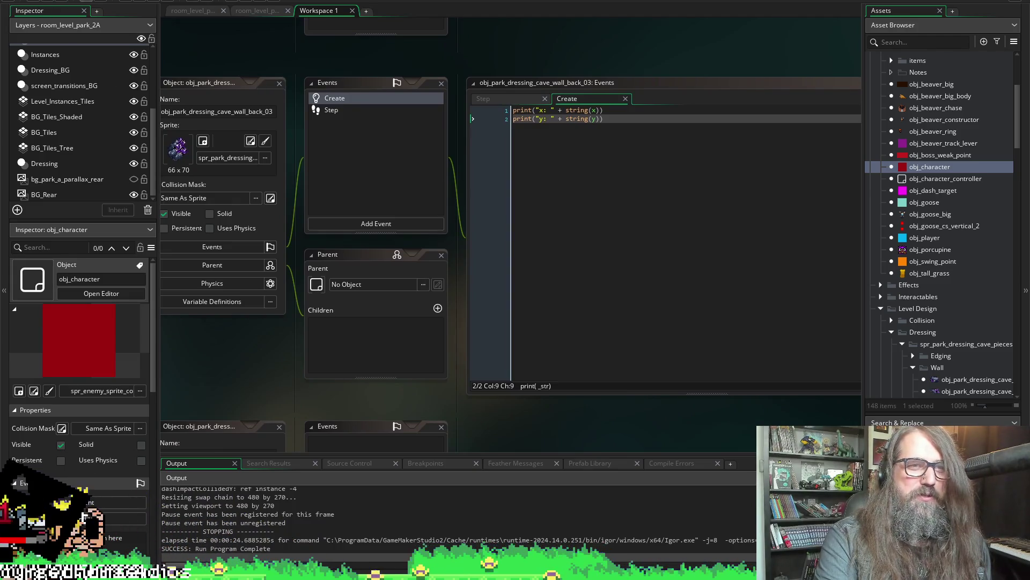
Build and run the game with F5 to reach the Marduk: Once We're Home title menu.
key("F5")
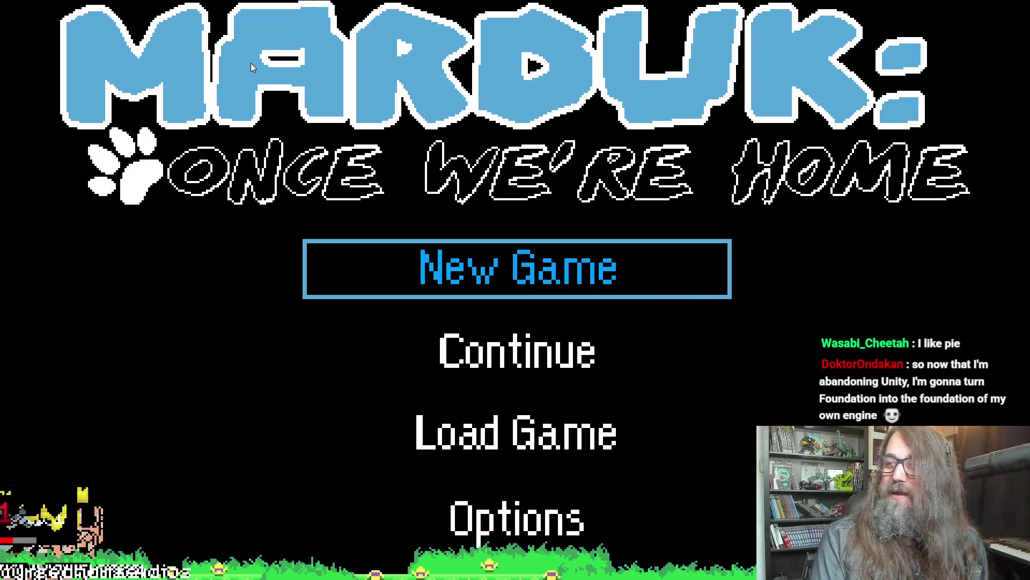
Choose Continue to load the saved game, play to the cave wall, then leave fullscreen.
key("Down")
key("Return")
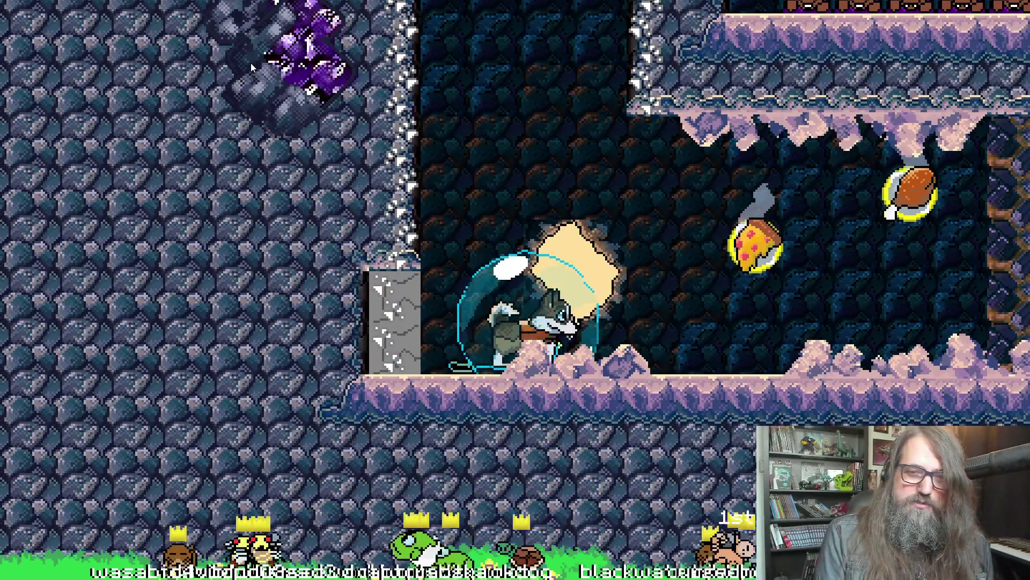
key("alt+Return")
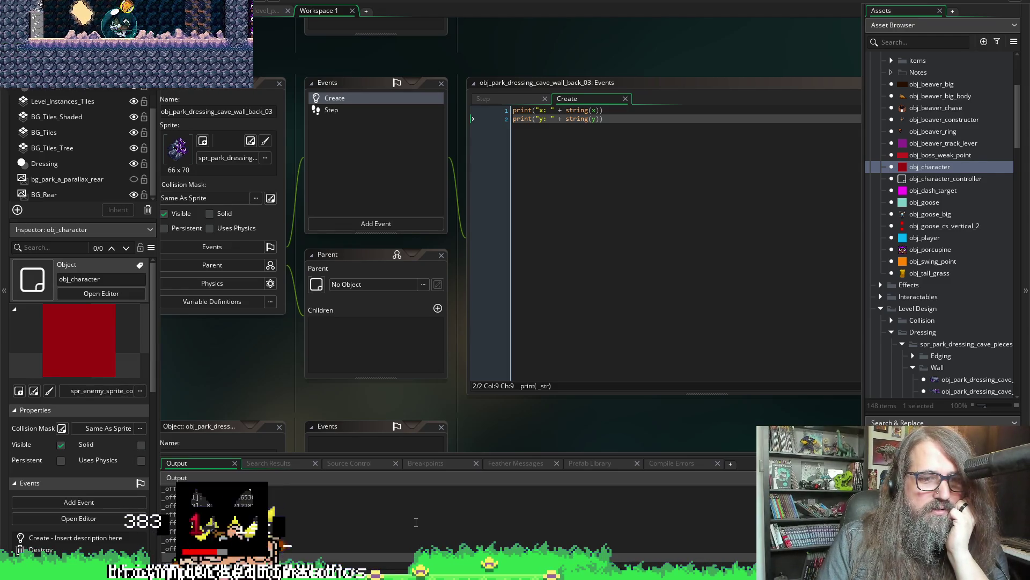
Bring the IDE forward and pan to show the wall's Create event beside the parallax script.
left_click(483, 349)
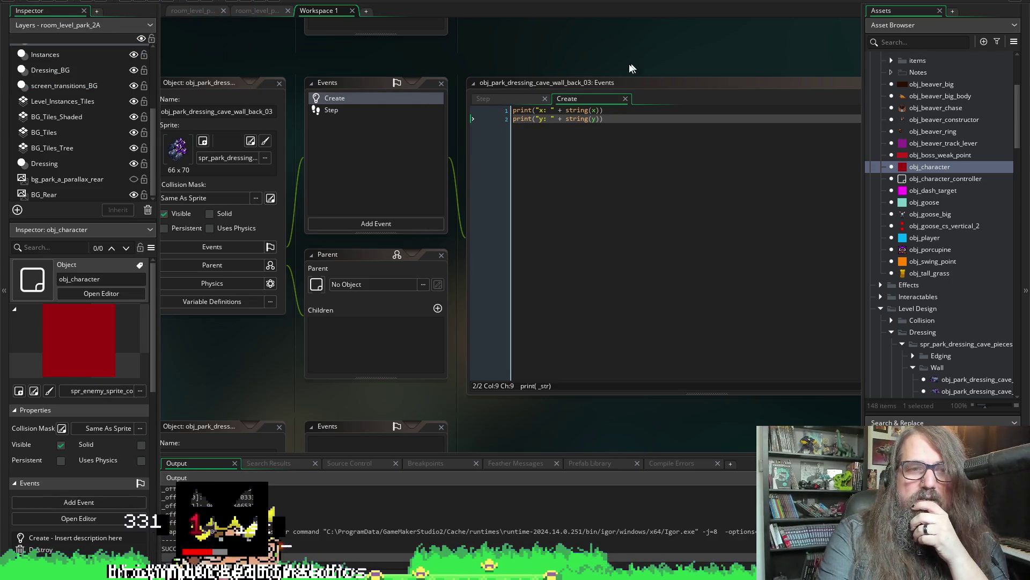
mouse_move(632, 68)
left_mouse_down()
mouse_move(610, 57)
mouse_move(574, 72)
left_mouse_up()
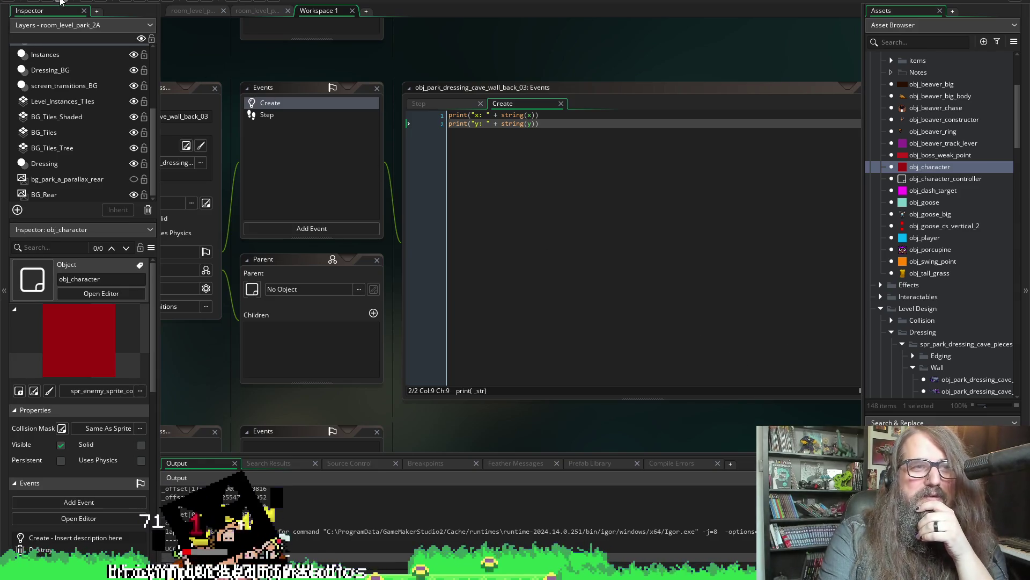
left_click_drag(709, 54, 688, 9)
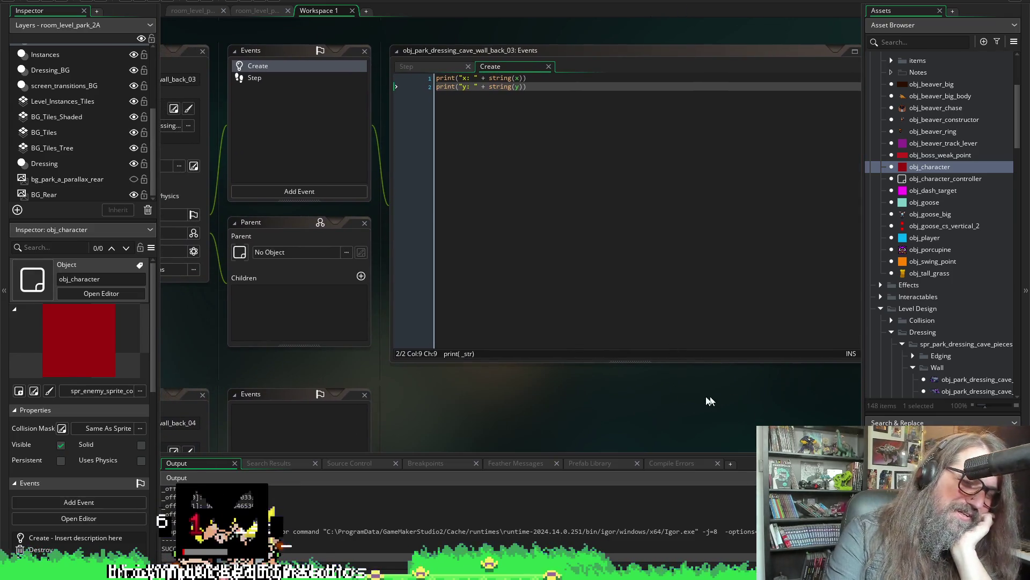
left_click_drag(590, 419, 510, 387)
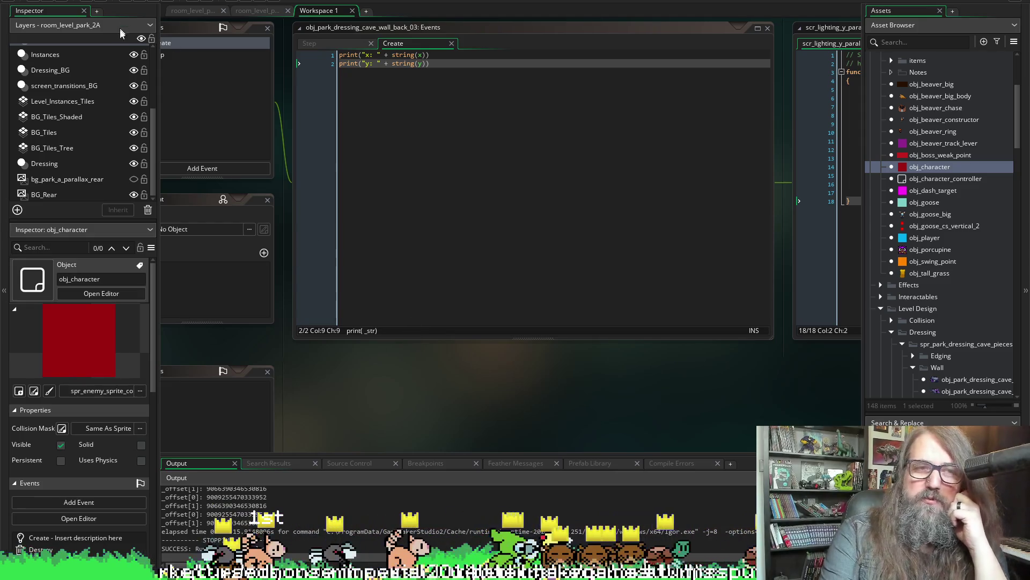
Inspect the scr_lighting_y_parallax_1 function signature, then rerun the game with F5.
mouse_move(705, 403)
left_mouse_down()
mouse_move(471, 444)
mouse_move(269, 386)
mouse_move(269, 375)
mouse_move(339, 393)
mouse_move(582, 329)
mouse_move(322, 405)
mouse_move(488, 381)
mouse_move(520, 441)
left_mouse_up()
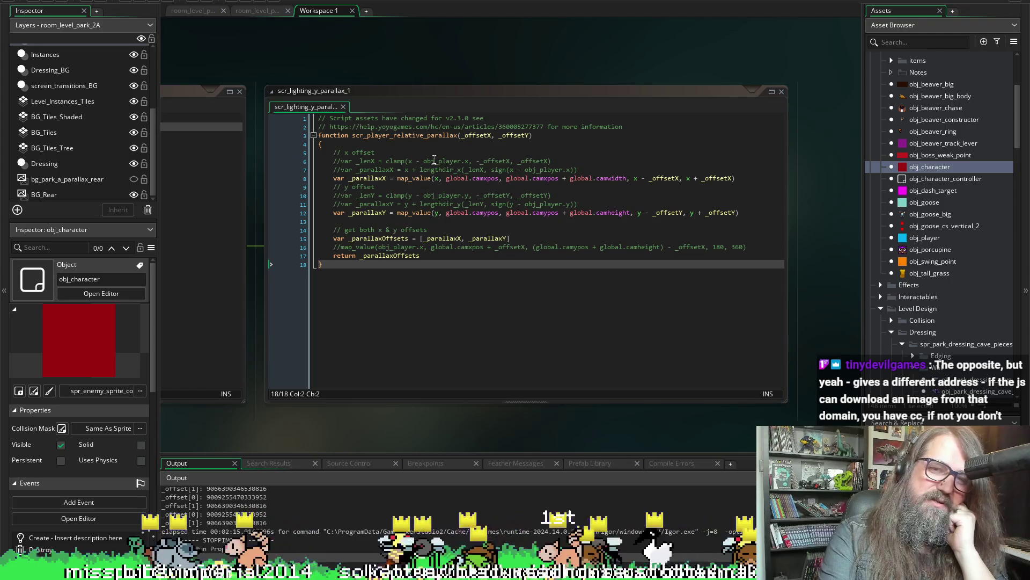
left_click(393, 135)
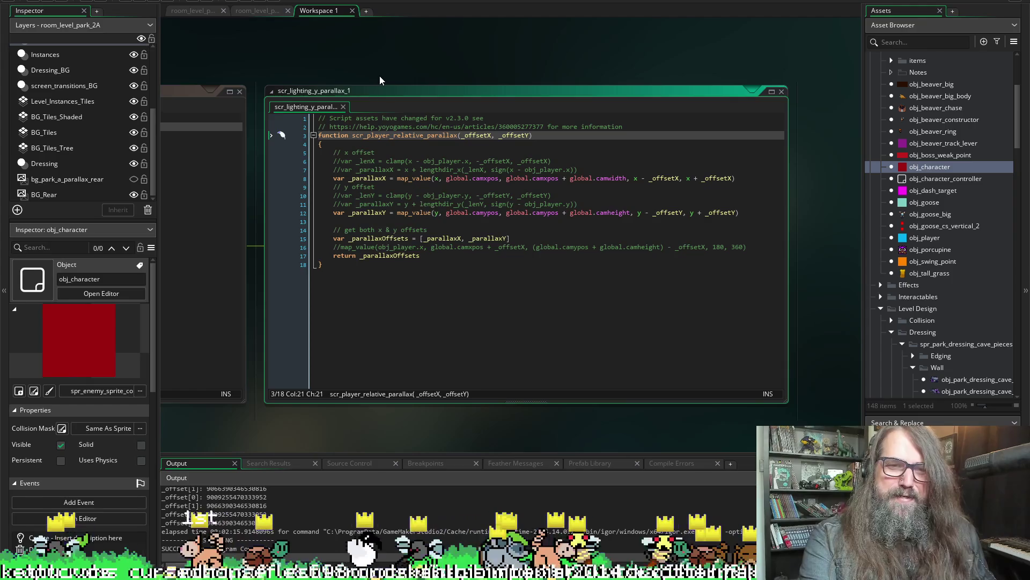
scroll(380, 79, "left", 5)
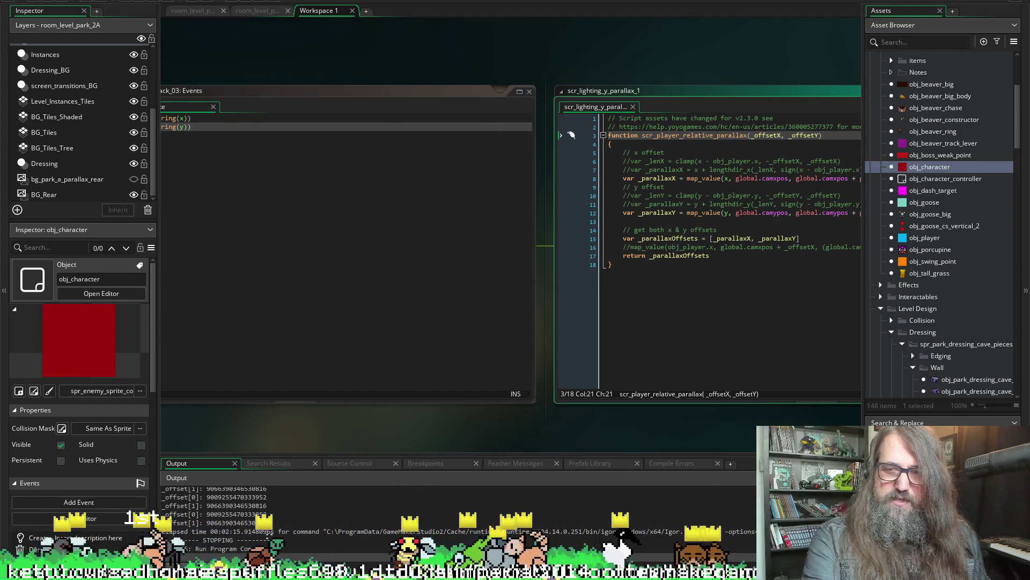
key("F5")
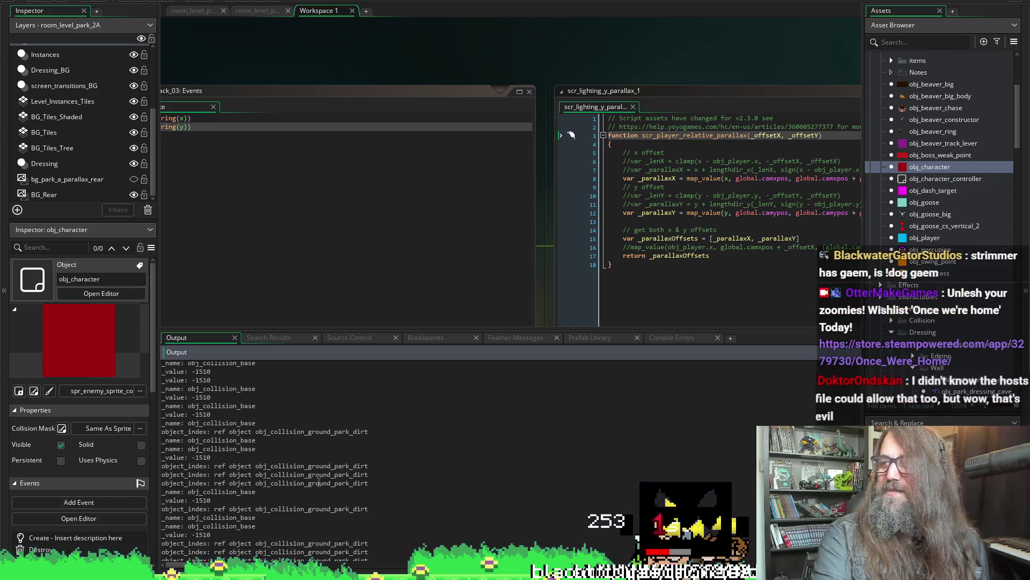
Widen the Assets panel, shrink the Output log, and pan so the wall's Create event code is fully visible.
scroll(112, 495, "down", 2)
scroll(111, 495, "down", 5)
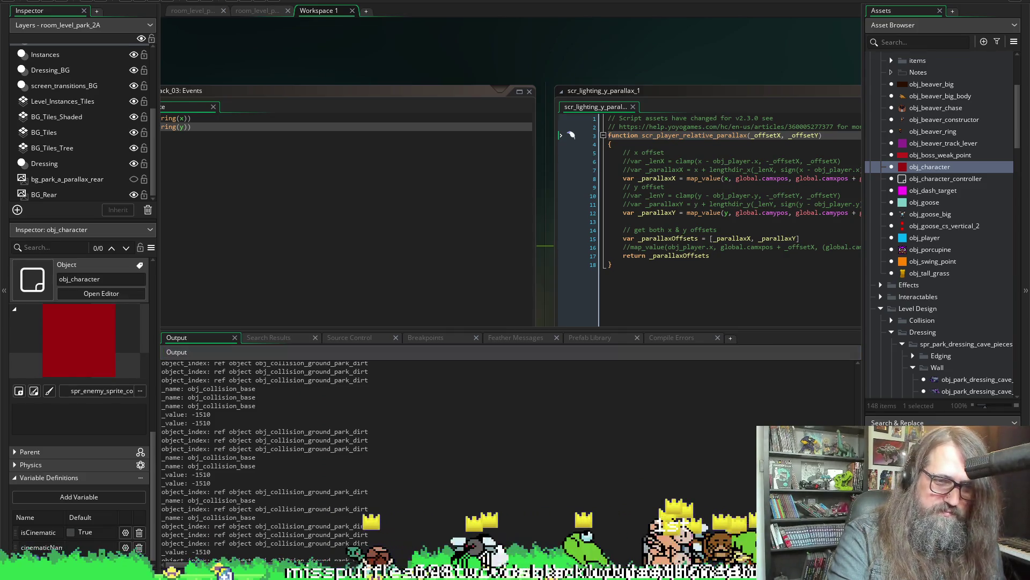
left_click_drag(863, 215, 848, 215)
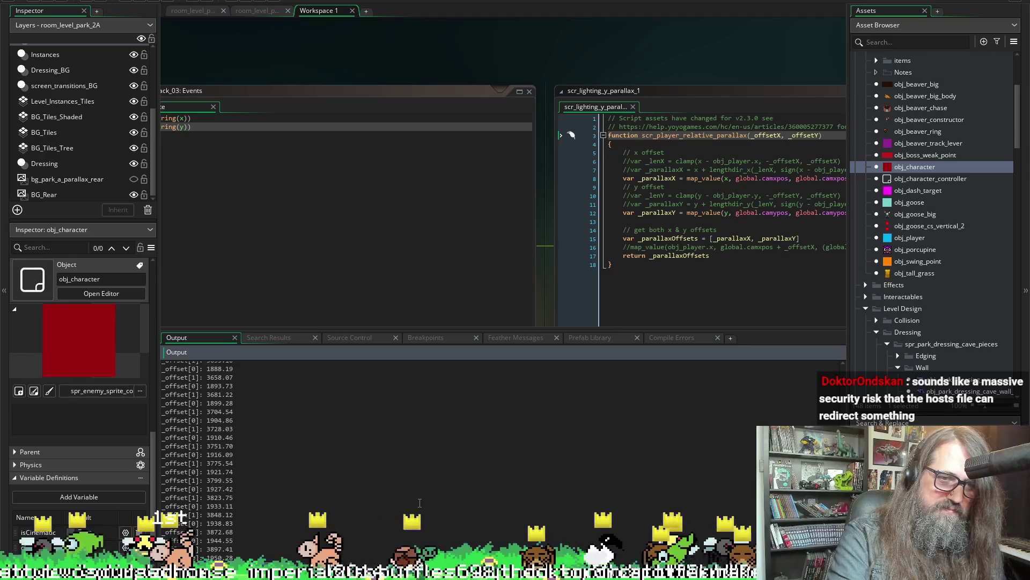
scroll(497, 465, "up", 5)
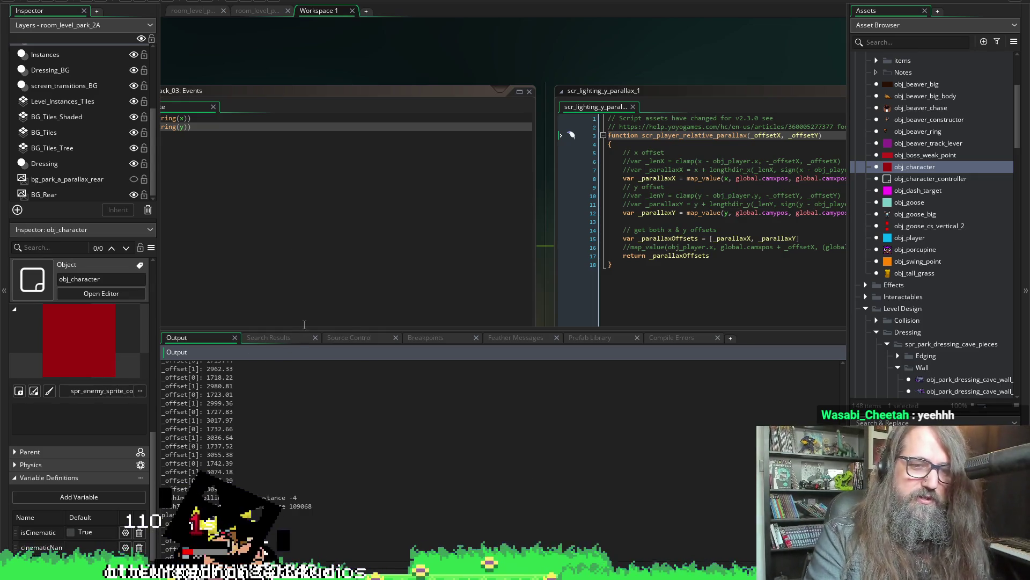
mouse_move(302, 329)
left_mouse_down()
mouse_move(303, 458)
mouse_move(304, 442)
left_mouse_up()
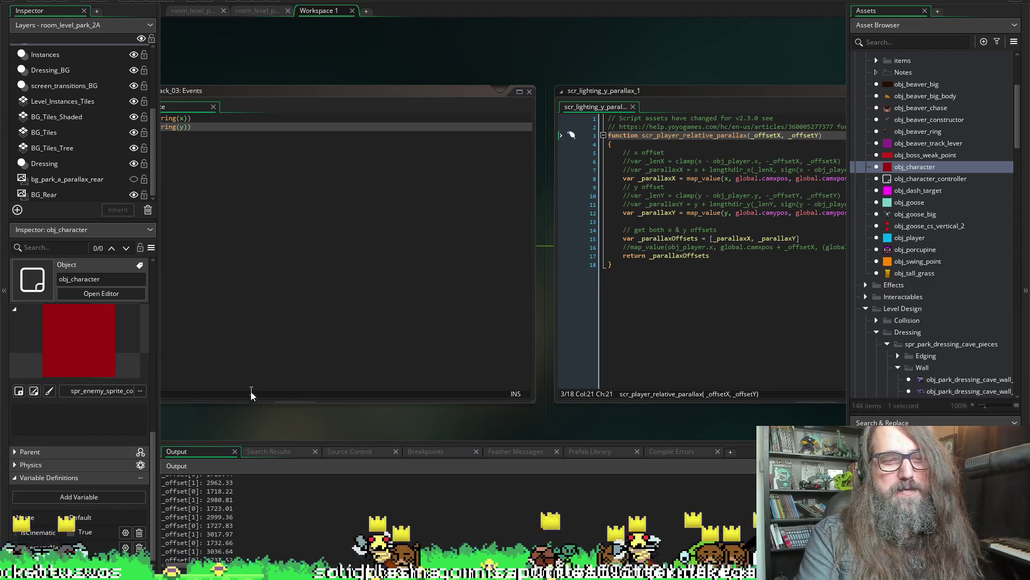
mouse_move(273, 411)
left_mouse_down()
mouse_move(384, 385)
mouse_move(384, 371)
left_mouse_up()
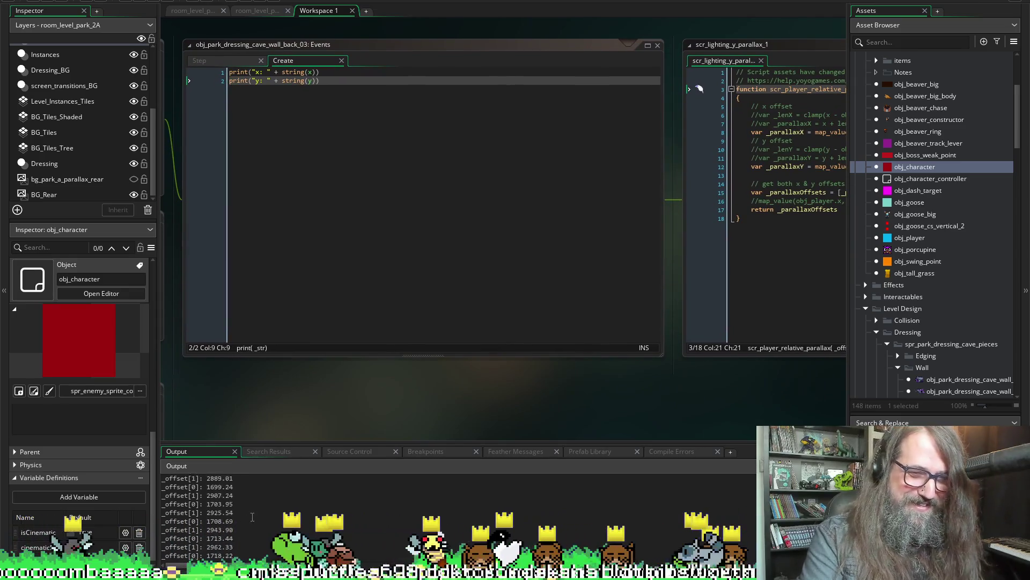
Search the whole project for the 'x:' print text and enlarge the search results panel.
double_click(258, 72)
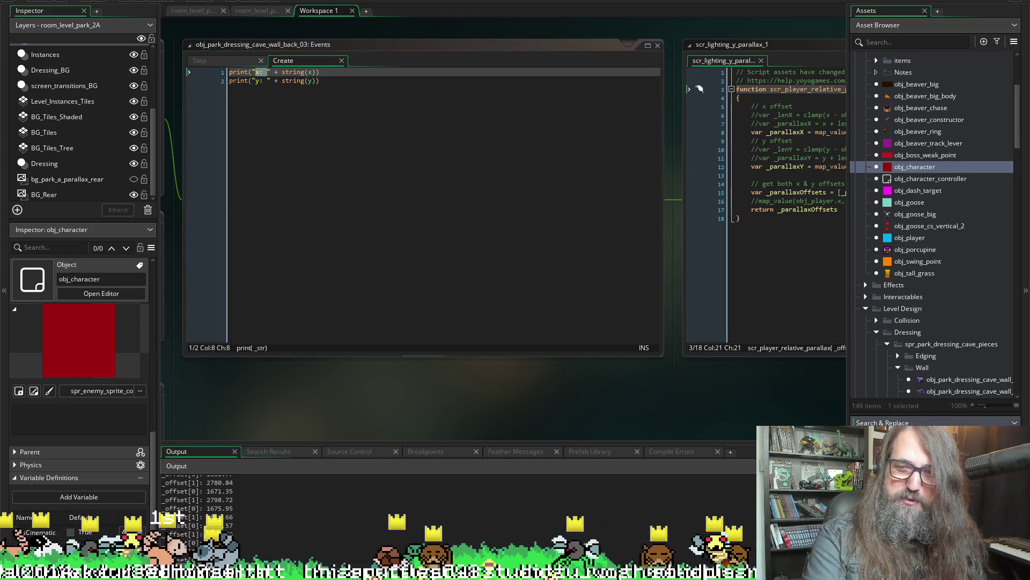
left_click(268, 451)
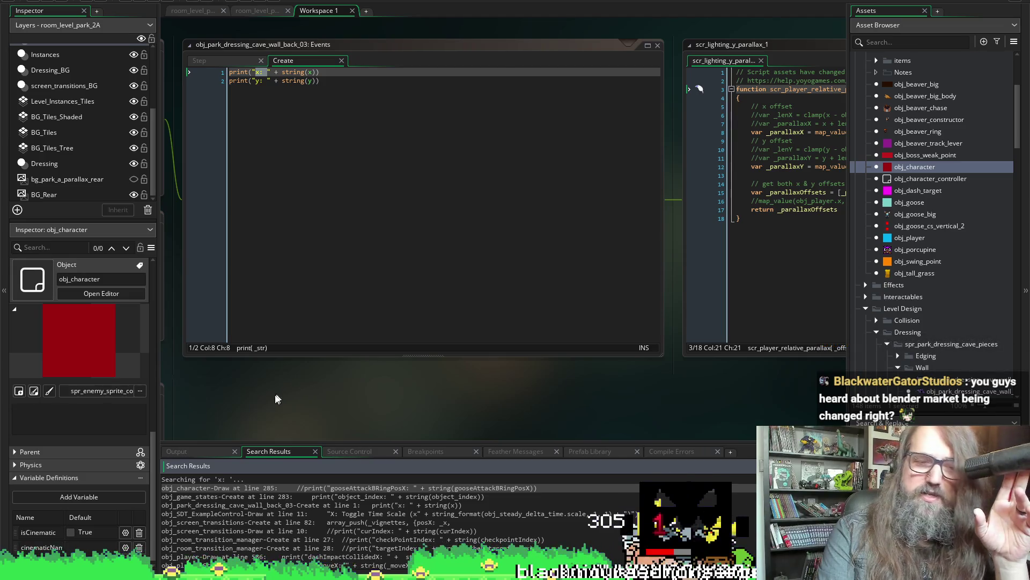
left_click_drag(289, 443, 292, 363)
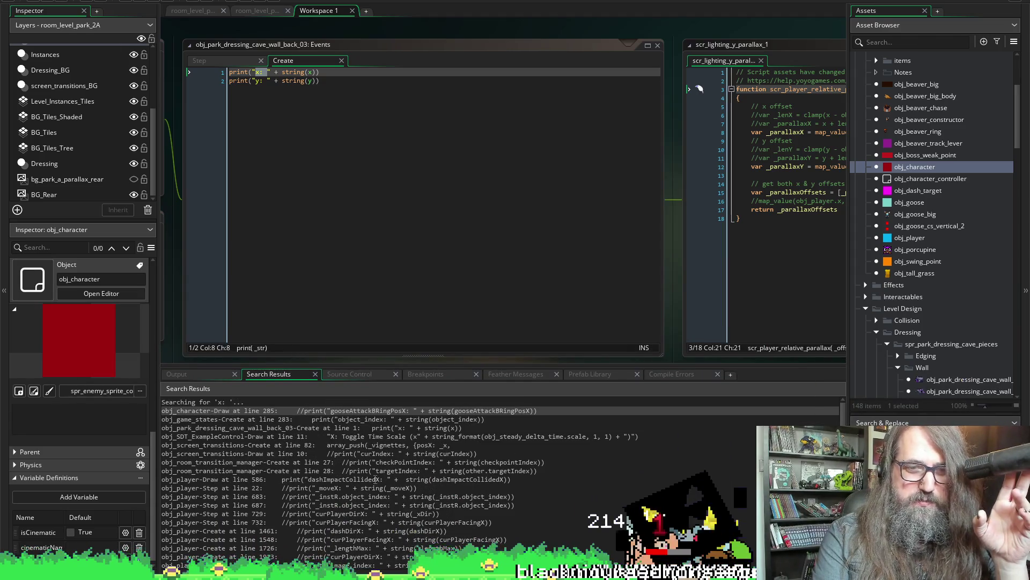
Return the bottom panel to the game's Output log.
scroll(344, 472, "down", 5)
scroll(322, 430, "up", 5)
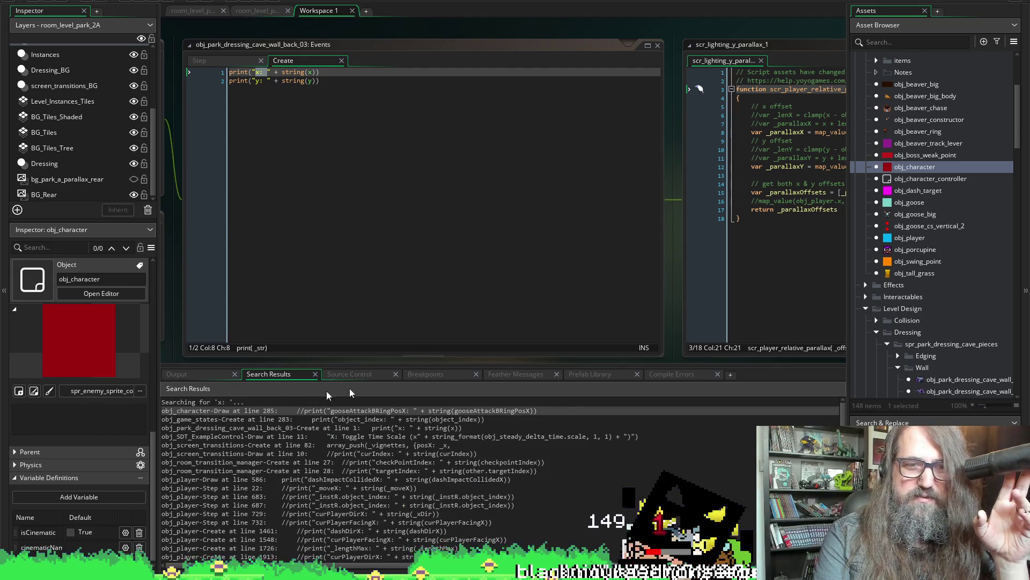
left_click(177, 374)
left_click(301, 436)
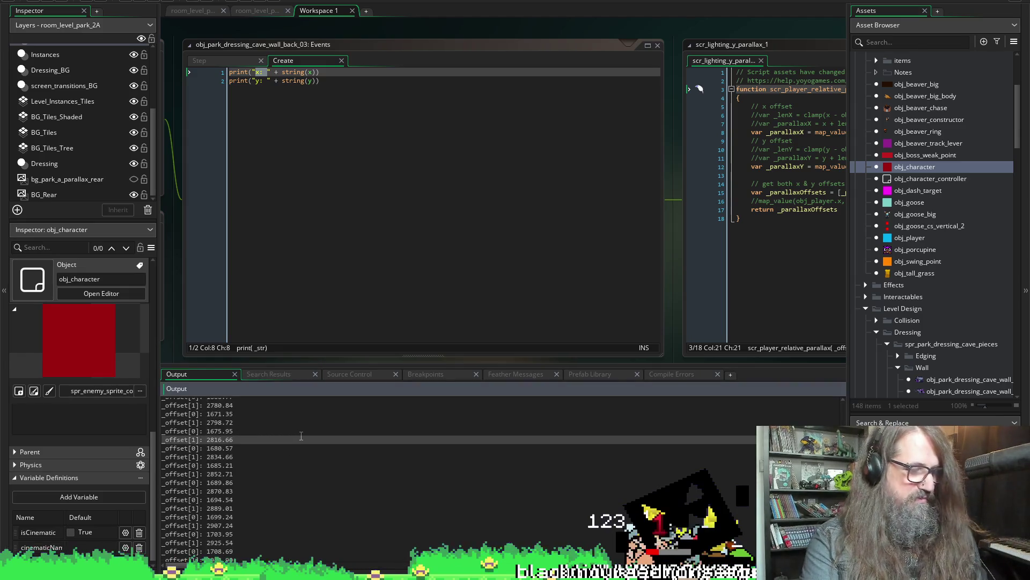
Search the Output log for 'x:' and jump to the next match, shortening the panel.
key("ctrl+f")
type("x:")
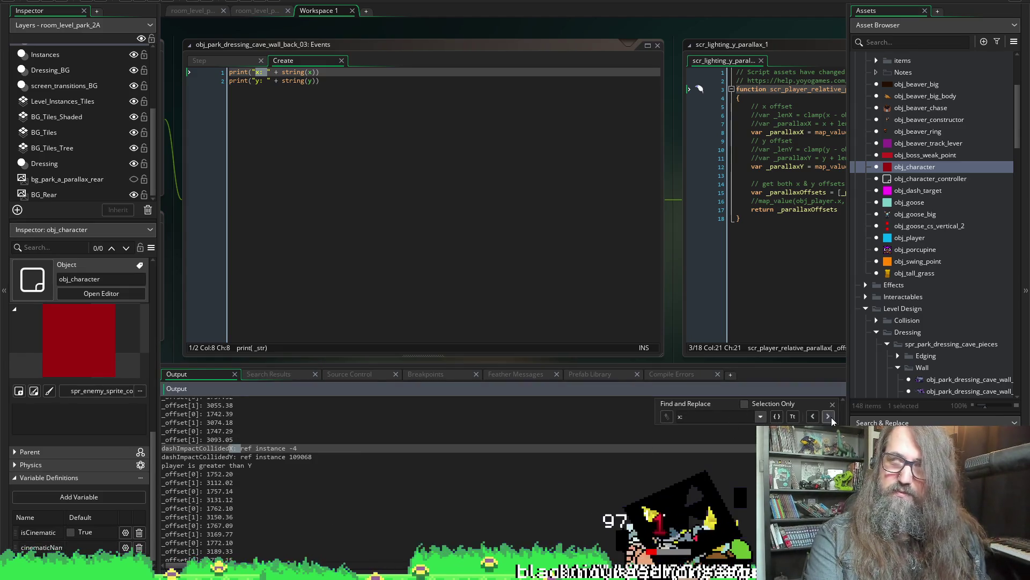
left_click(828, 417)
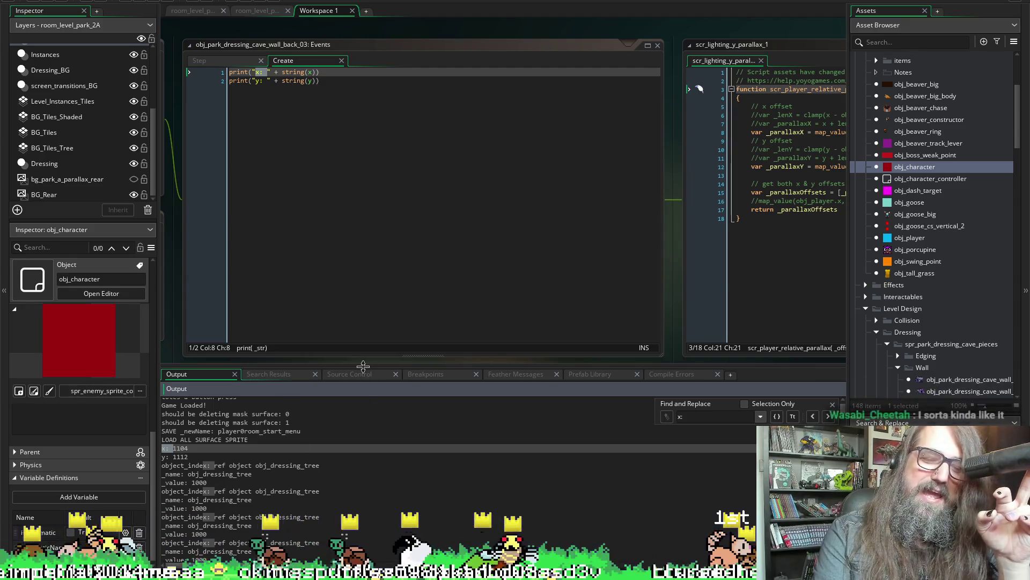
mouse_move(363, 372)
left_mouse_down()
mouse_move(357, 427)
mouse_move(353, 407)
left_mouse_up()
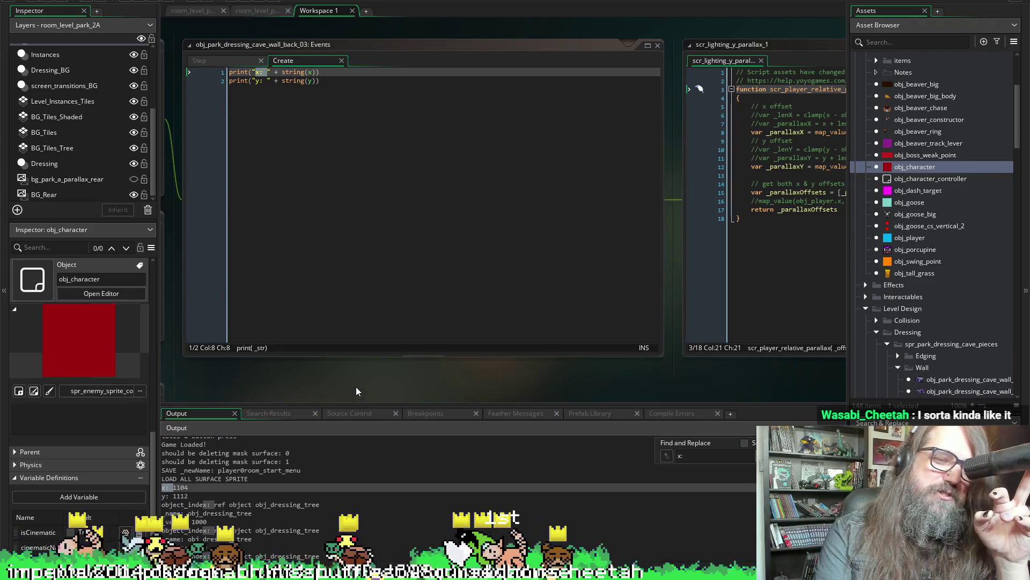
scroll(368, 400, "up", 2)
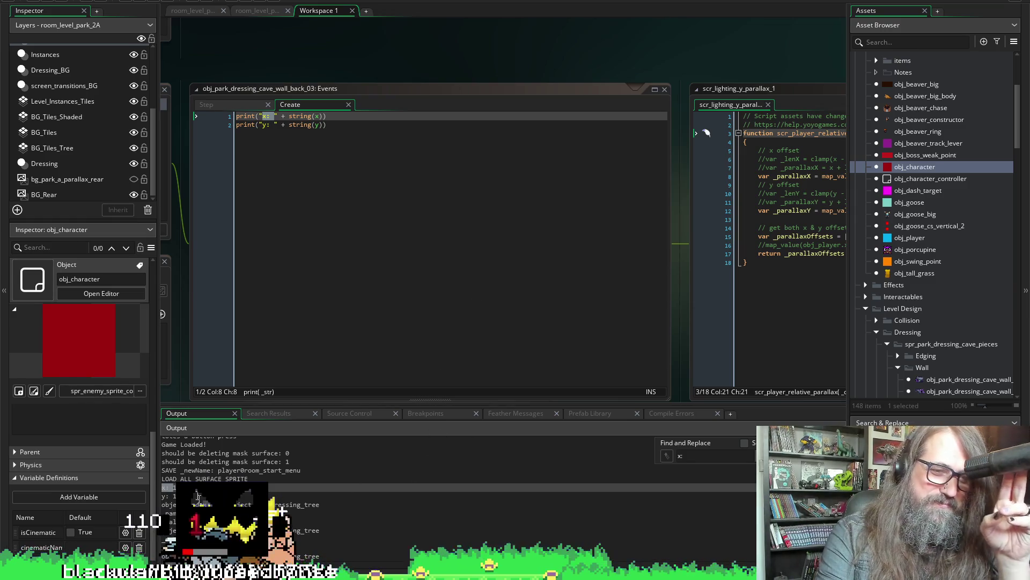
Mark the wall's printed position lines, x: 1104 and y: 1112, in the log.
left_click(197, 496)
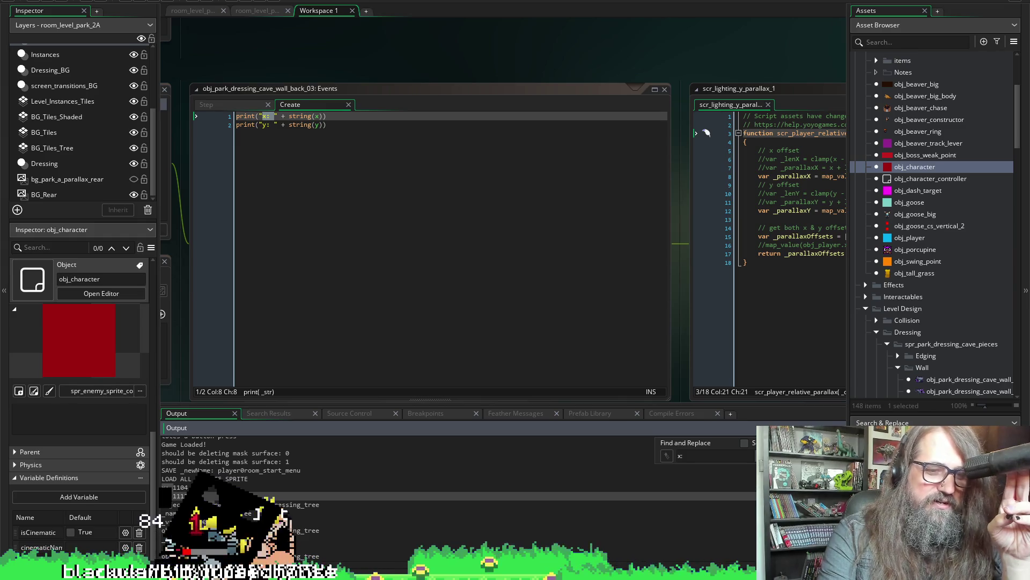
left_click(197, 522)
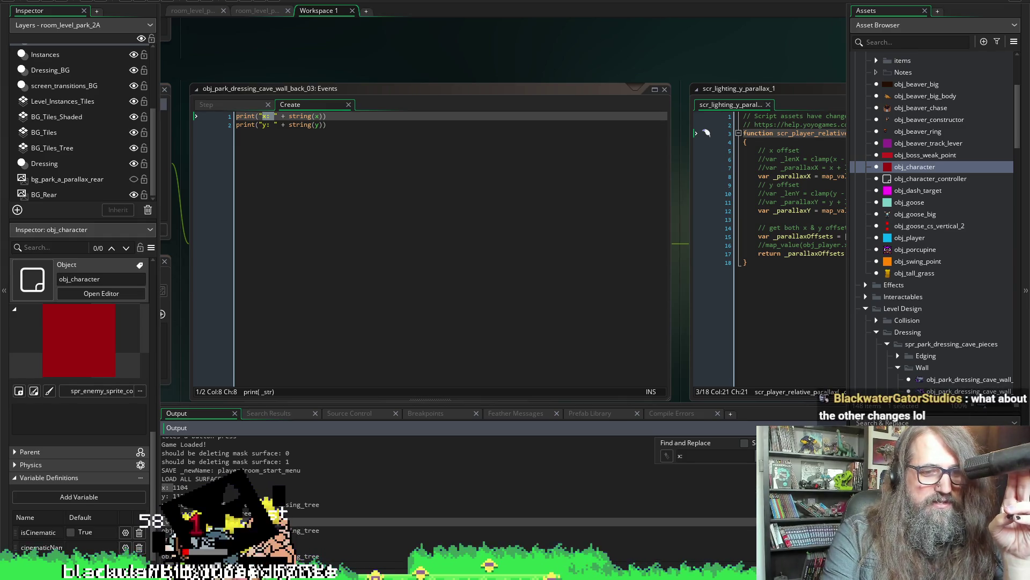
scroll(376, 494, "down", 2)
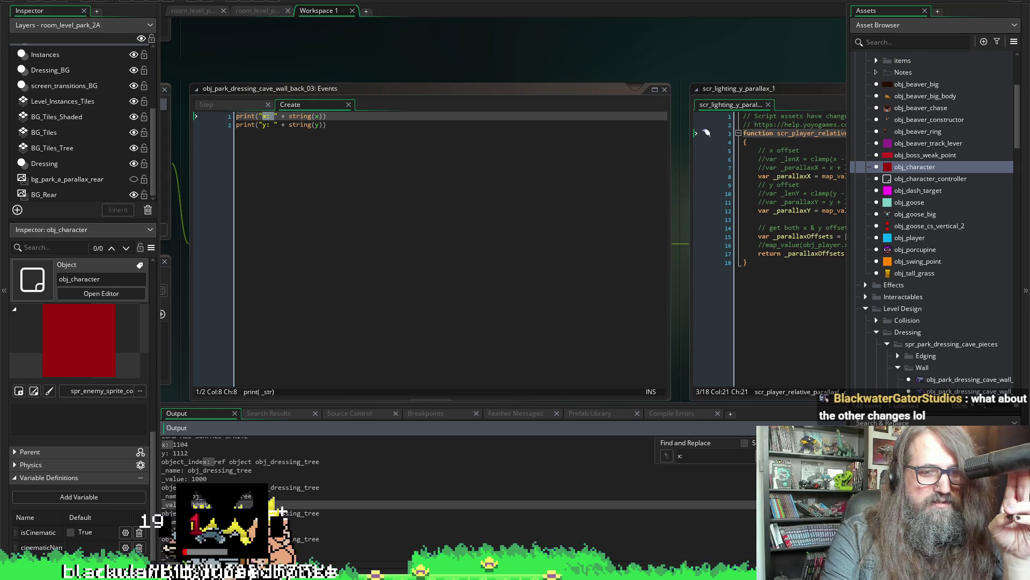
scroll(280, 511, "up", 2)
left_click(279, 496)
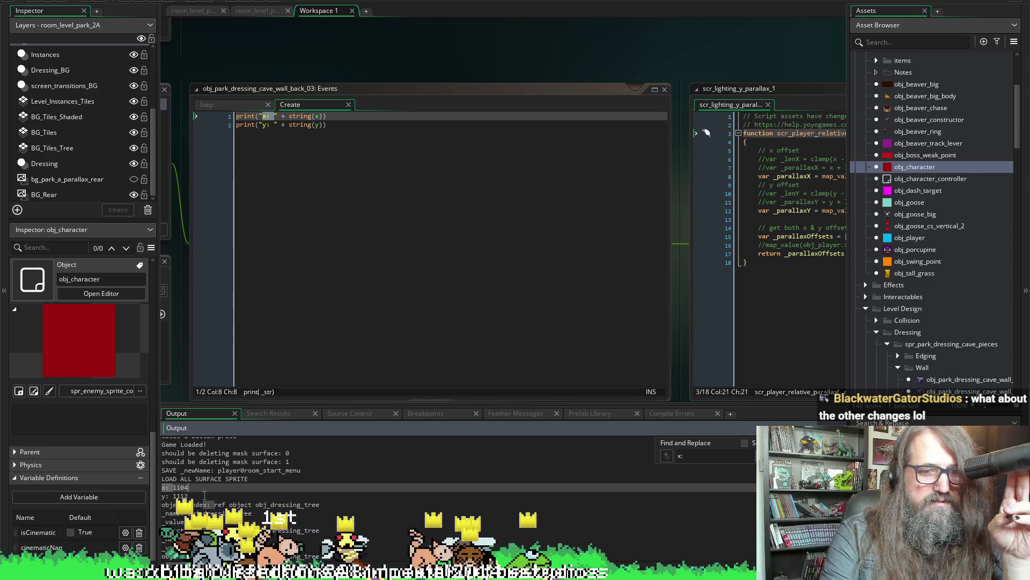
scroll(268, 501, "down", 10)
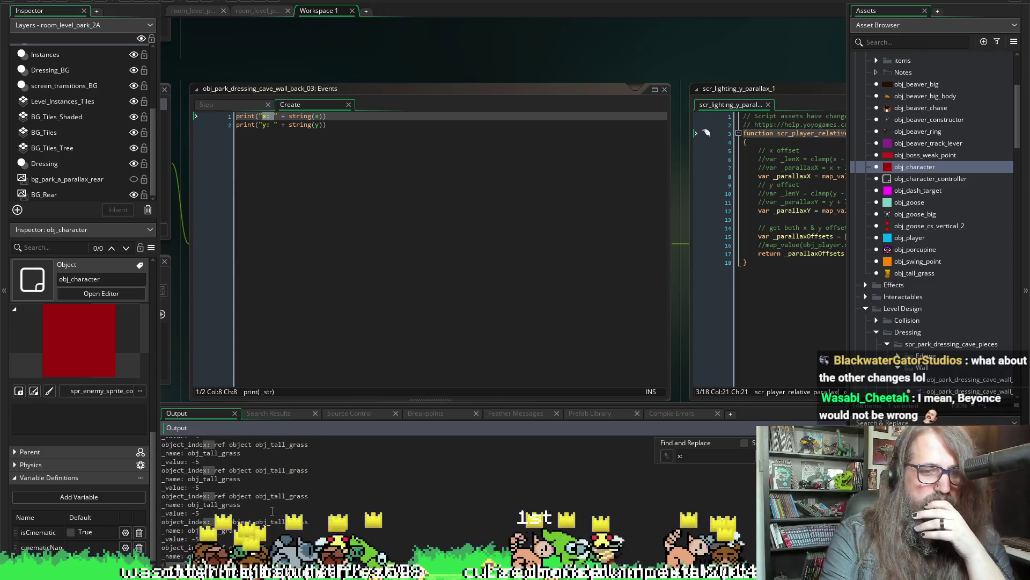
scroll(271, 505, "down", 2)
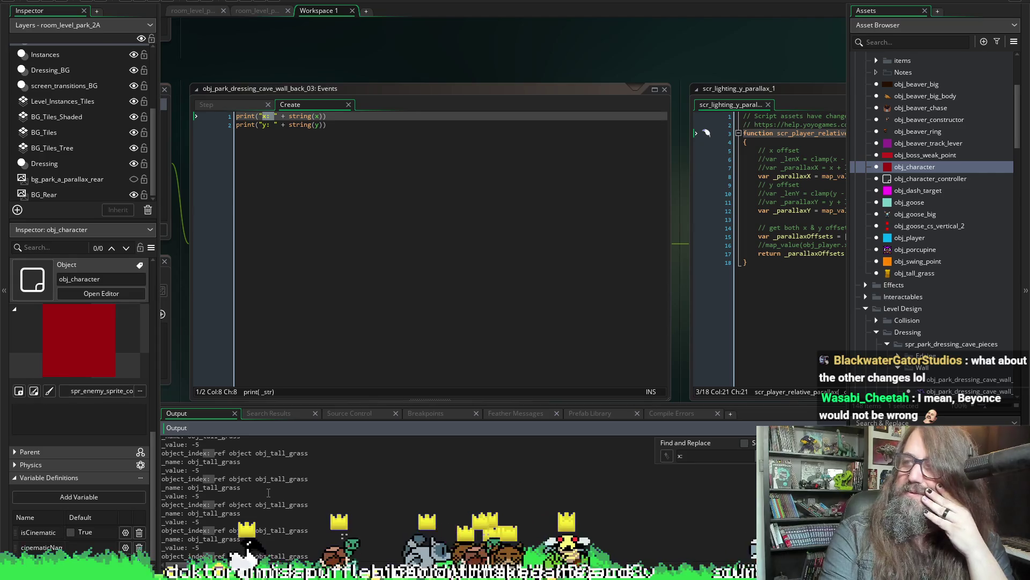